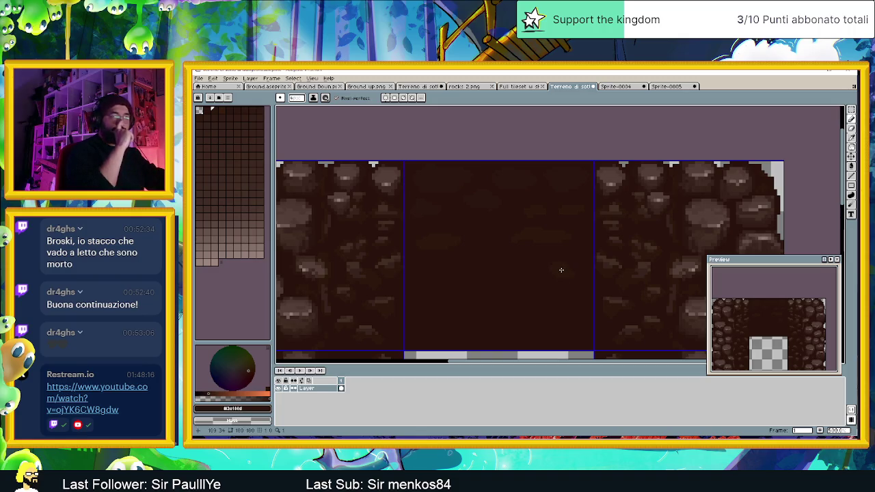
# Step: Paint two faint, slightly lighter brown strokes across the dark middle tile
pyautogui.scroll(-1, 562, 270)
pyautogui.scroll(-1, 550, 297)
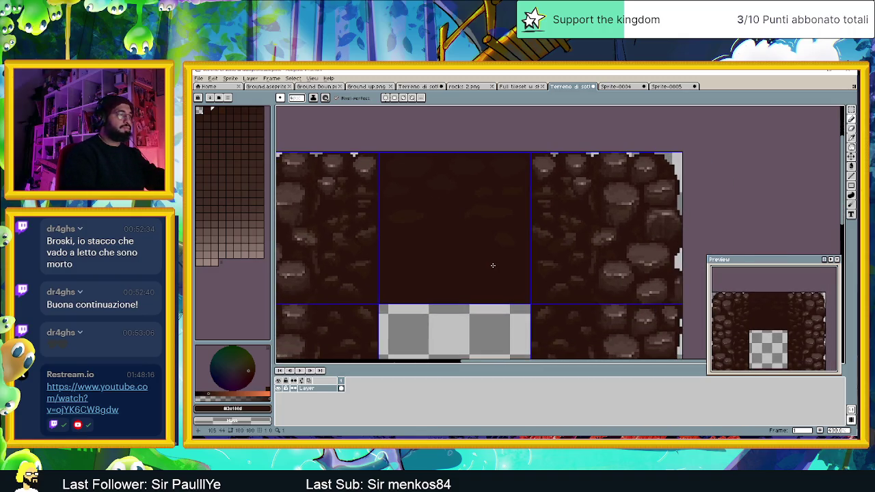
pyautogui.scroll(1, 490, 266)
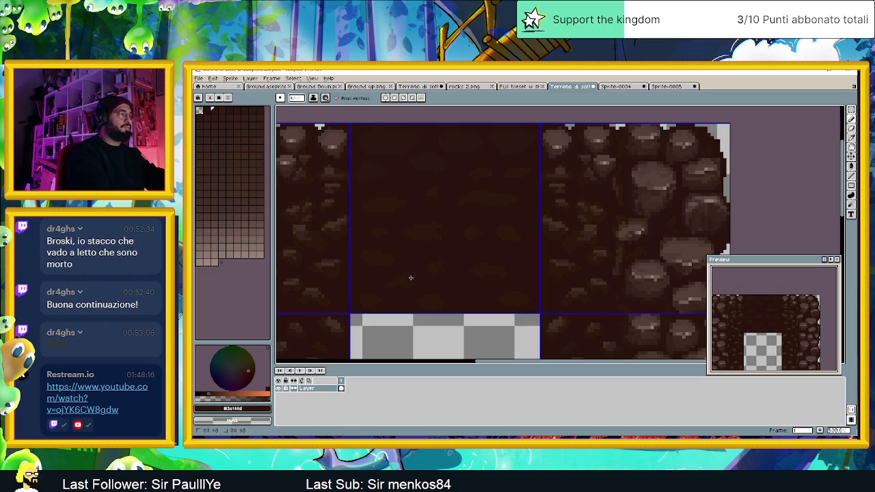
pyautogui.moveTo(410, 184); pyautogui.dragTo(456, 244)
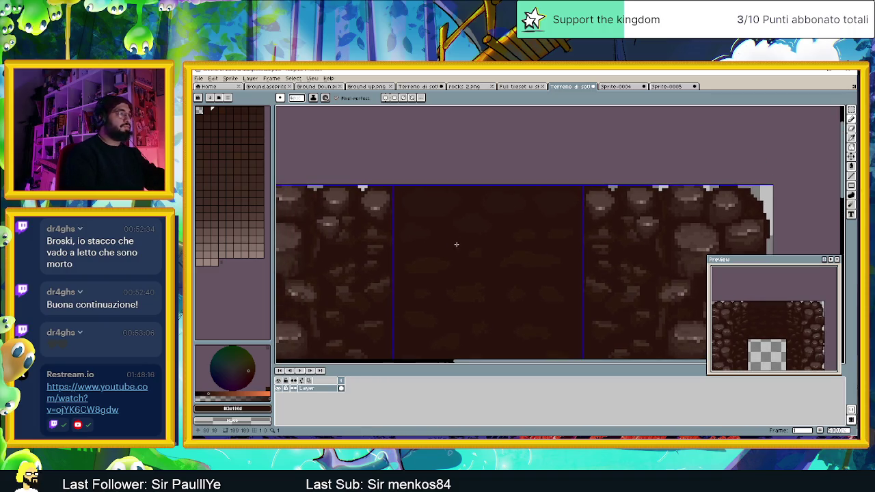
pyautogui.scroll(1, 457, 206)
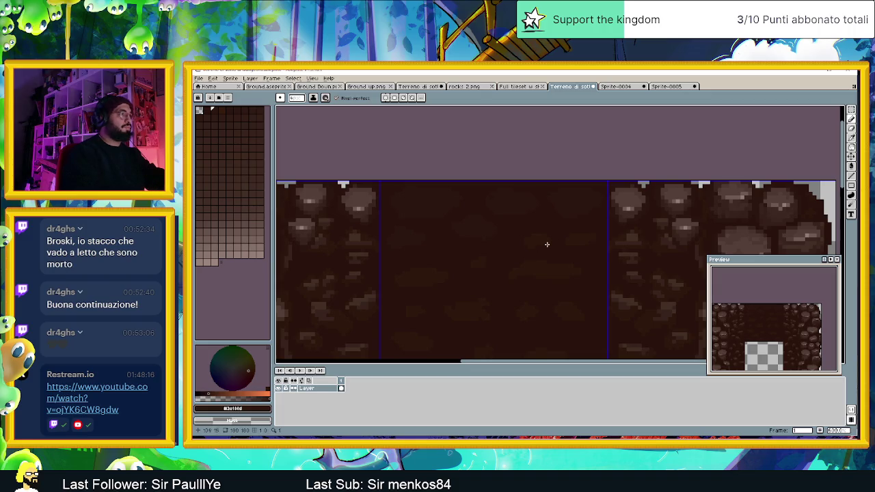
pyautogui.keyDown('alt'); pyautogui.click(358, 232); pyautogui.keyUp('alt')
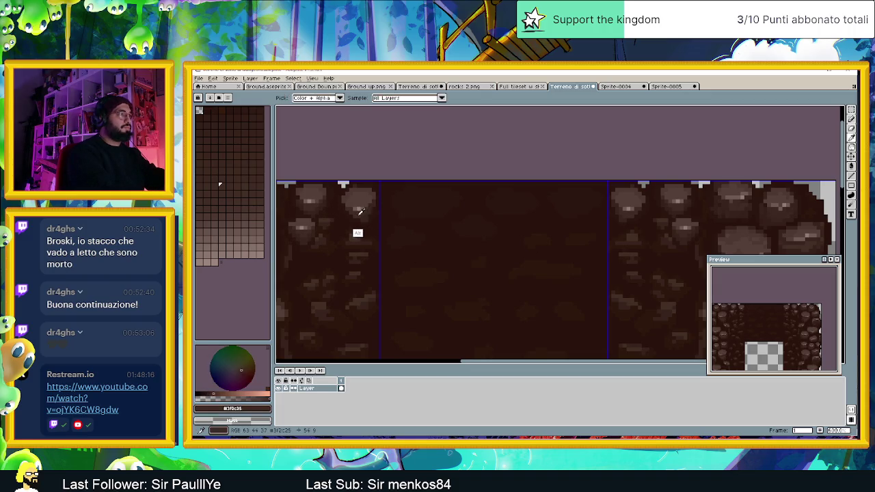
pyautogui.moveTo(406, 210)
pyautogui.mouseDown()
pyautogui.moveTo(446, 212)
pyautogui.moveTo(410, 219)
pyautogui.moveTo(492, 233)
pyautogui.moveTo(526, 207)
pyautogui.moveTo(508, 216)
pyautogui.mouseUp()
pyautogui.moveTo(581, 213)
pyautogui.mouseDown()
pyautogui.moveTo(556, 206)
pyautogui.moveTo(592, 209)
pyautogui.mouseUp()
# Step: Paint three light-brown rock shapes along the middle tile's top edge and sample a darker brown
pyautogui.keyDown('alt'); pyautogui.click(356, 198); pyautogui.keyUp('alt')
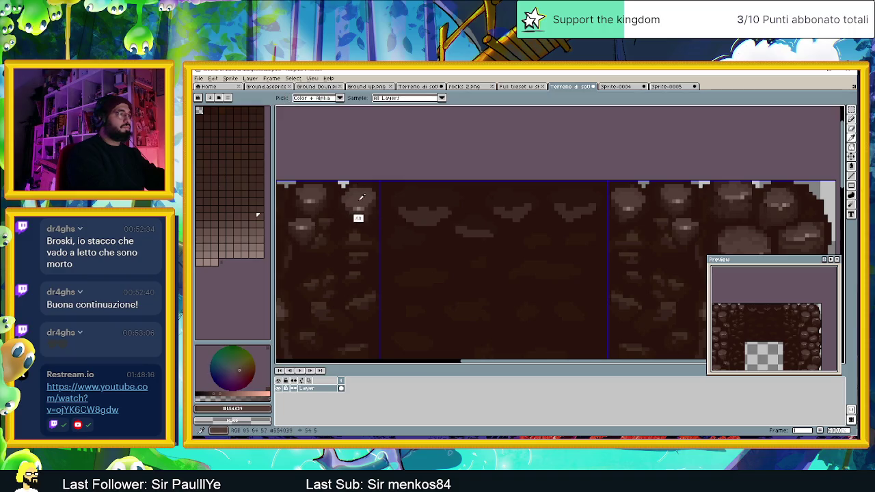
pyautogui.moveTo(400, 199)
pyautogui.mouseDown()
pyautogui.moveTo(408, 207)
pyautogui.moveTo(425, 195)
pyautogui.moveTo(451, 198)
pyautogui.moveTo(420, 203)
pyautogui.moveTo(434, 207)
pyautogui.moveTo(455, 197)
pyautogui.mouseUp()
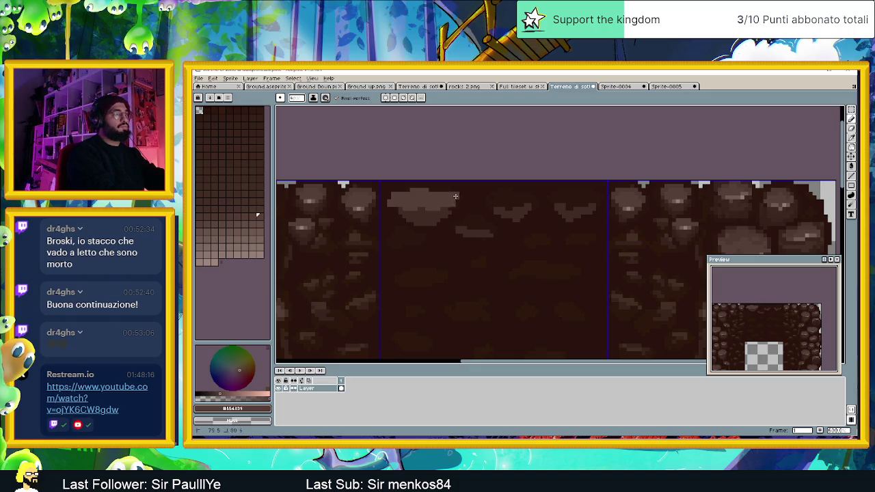
pyautogui.moveTo(511, 209)
pyautogui.mouseDown()
pyautogui.moveTo(508, 193)
pyautogui.moveTo(494, 202)
pyautogui.moveTo(529, 200)
pyautogui.mouseUp()
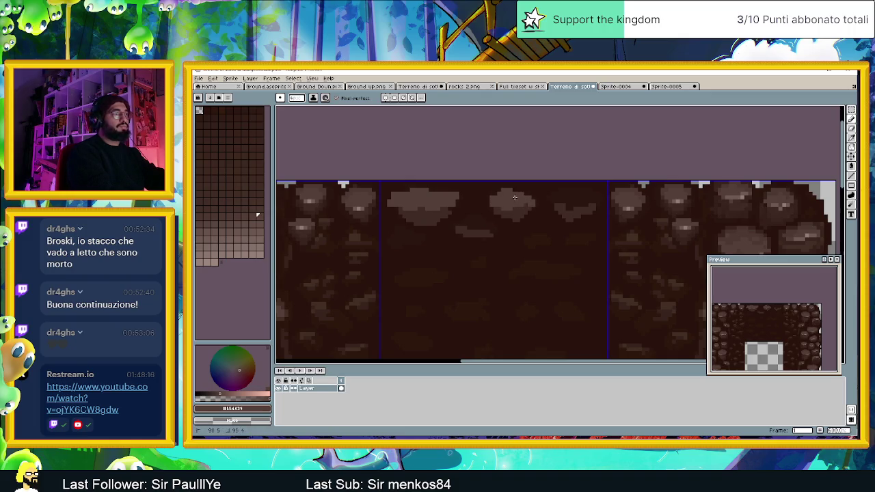
pyautogui.moveTo(549, 194)
pyautogui.mouseDown()
pyautogui.moveTo(574, 206)
pyautogui.moveTo(566, 197)
pyautogui.mouseUp()
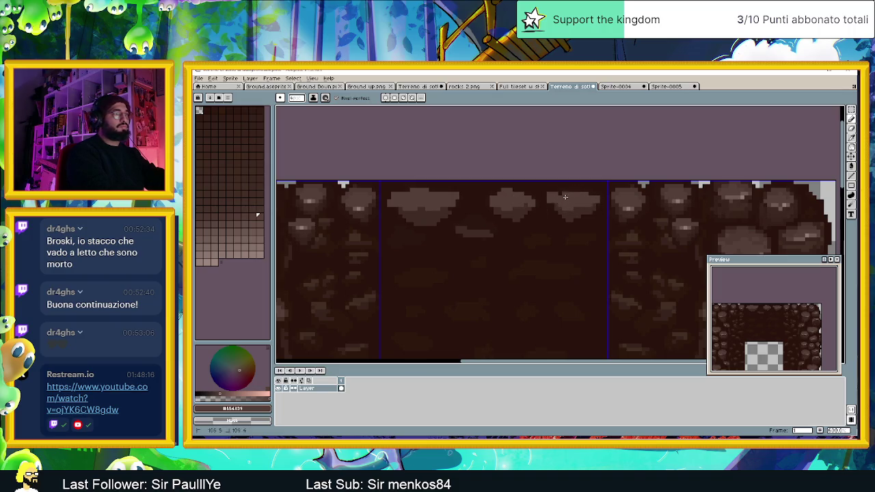
pyautogui.press('alt')
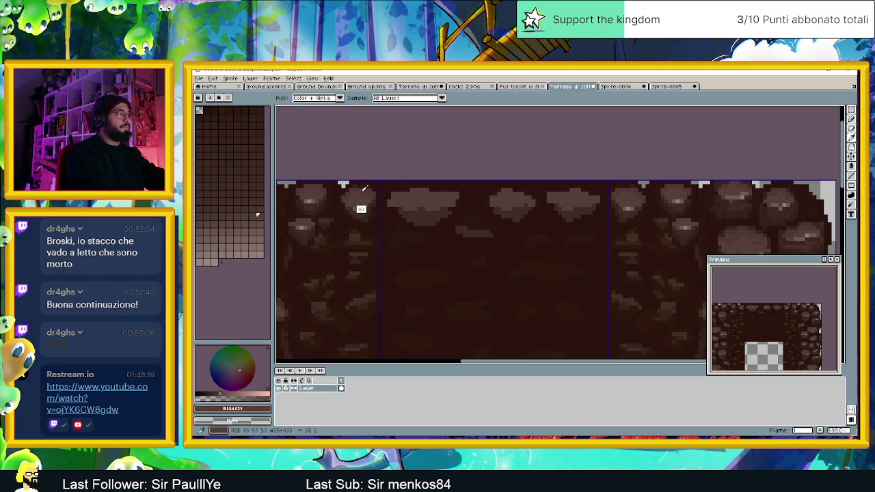
pyautogui.keyDown('alt'); pyautogui.click(363, 230); pyautogui.keyUp('alt')
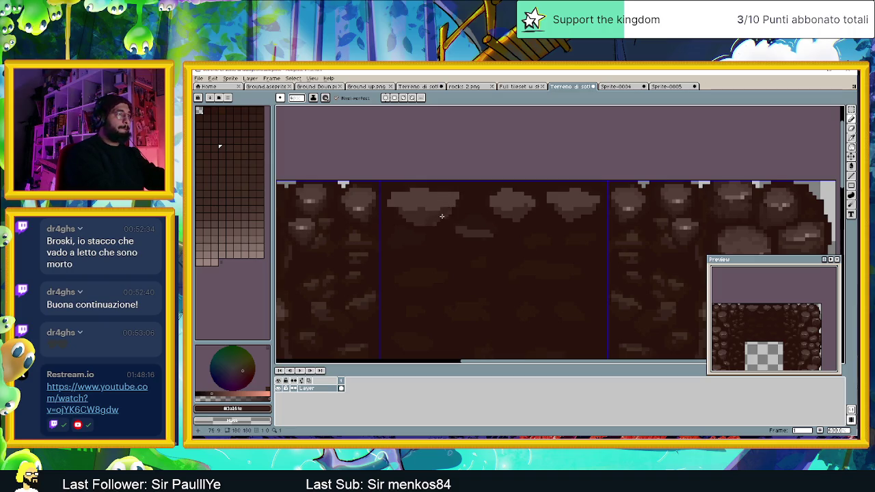
pyautogui.press('alt')
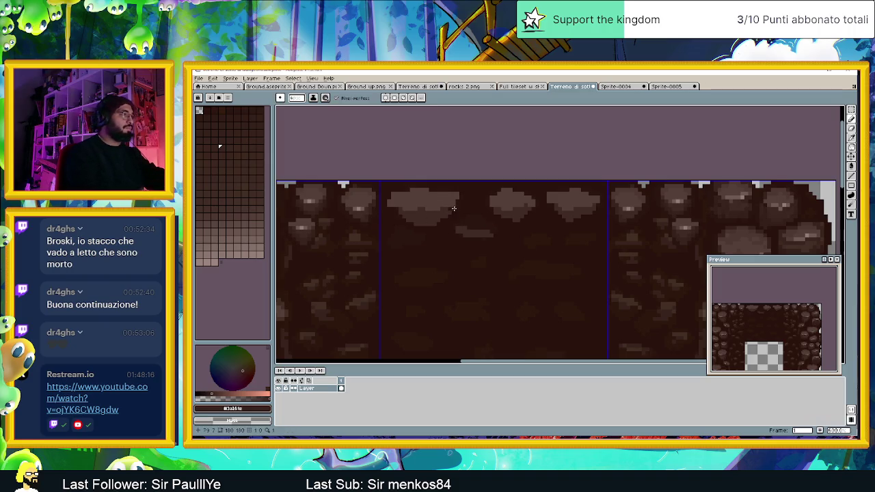
pyautogui.scroll(1, 441, 214)
# Step: Trim the left edge of the right-hand rock shape with a dark stroke
pyautogui.scroll(1, 427, 233)
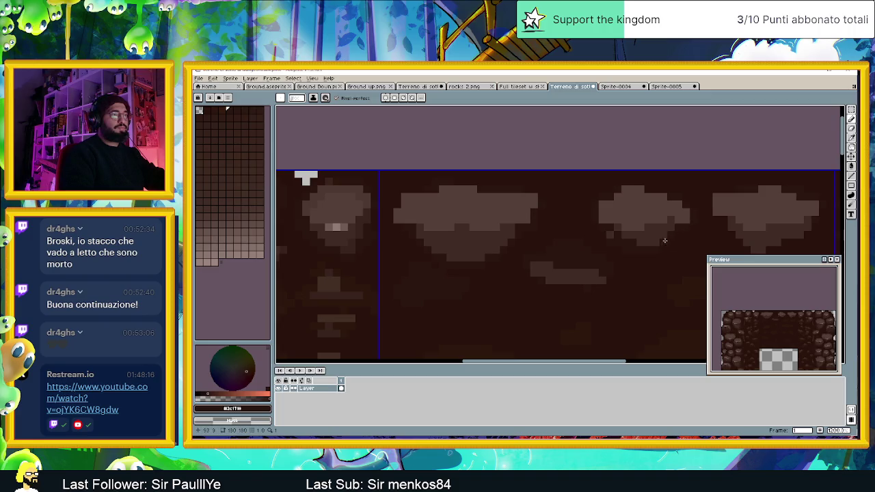
pyautogui.moveTo(616, 232); pyautogui.dragTo(544, 222)
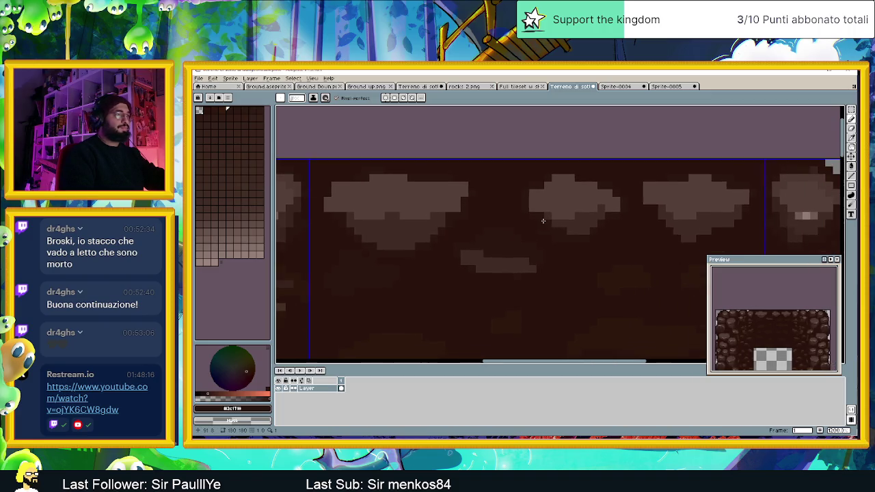
pyautogui.moveTo(693, 224); pyautogui.dragTo(589, 224)
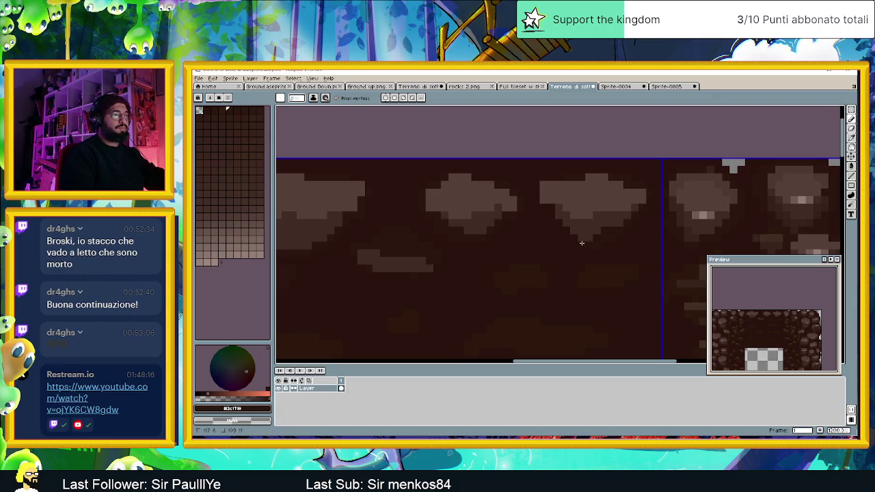
pyautogui.moveTo(547, 205); pyautogui.dragTo(546, 180)
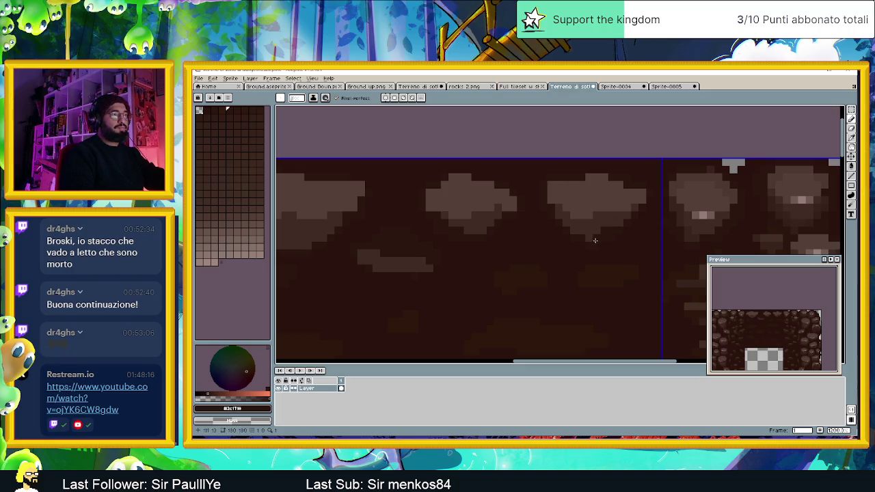
pyautogui.hscroll(5, 490, 225)
# Step: Paint a small light patch lower in the middle tile using sampled browns
pyautogui.keyDown('alt'); pyautogui.click(351, 233); pyautogui.keyUp('alt')
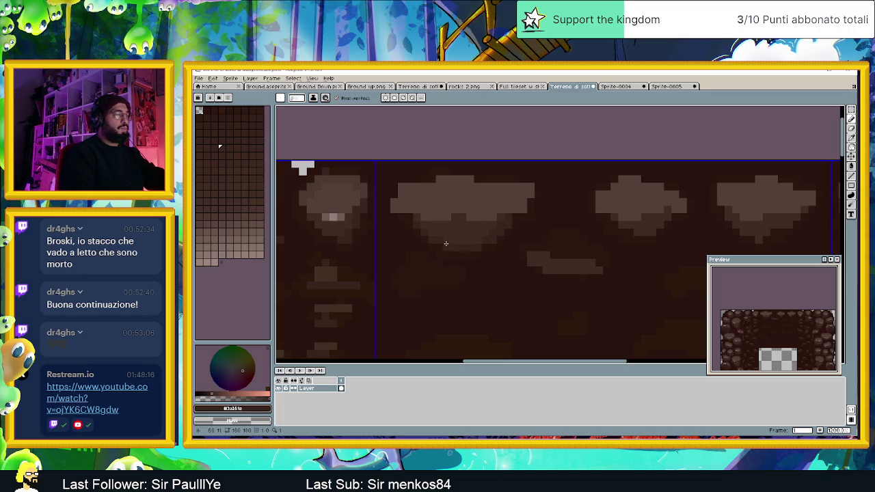
pyautogui.moveTo(401, 290); pyautogui.dragTo(415, 276)
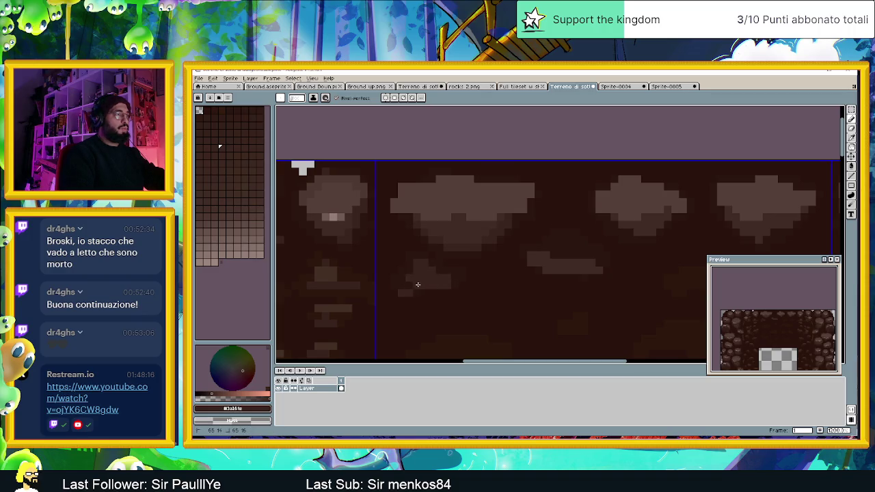
pyautogui.keyDown('alt'); pyautogui.click(410, 270); pyautogui.keyUp('alt')
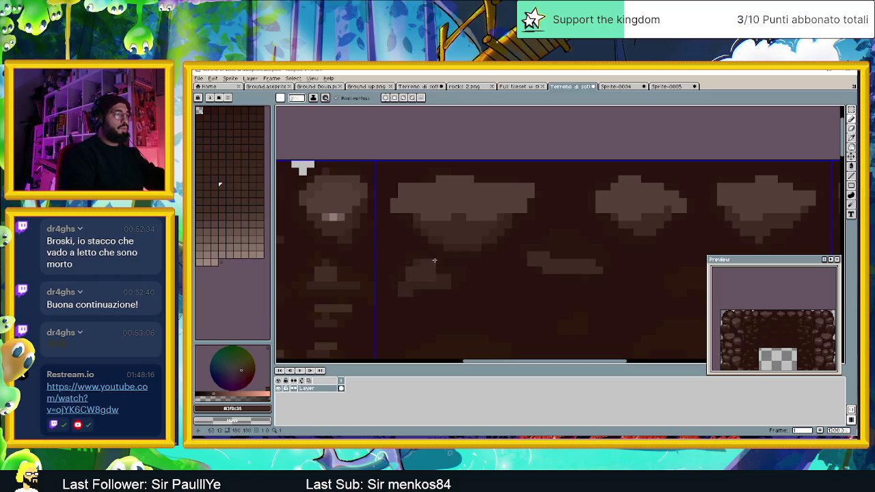
pyautogui.keyDown('alt'); pyautogui.click(431, 262); pyautogui.keyUp('alt')
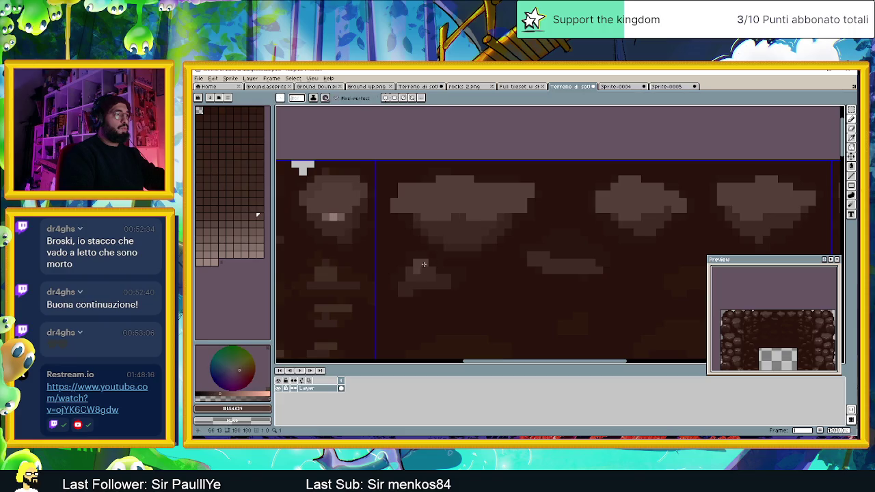
pyautogui.scroll(-2, 500, 270)
pyautogui.scroll(1, 542, 267)
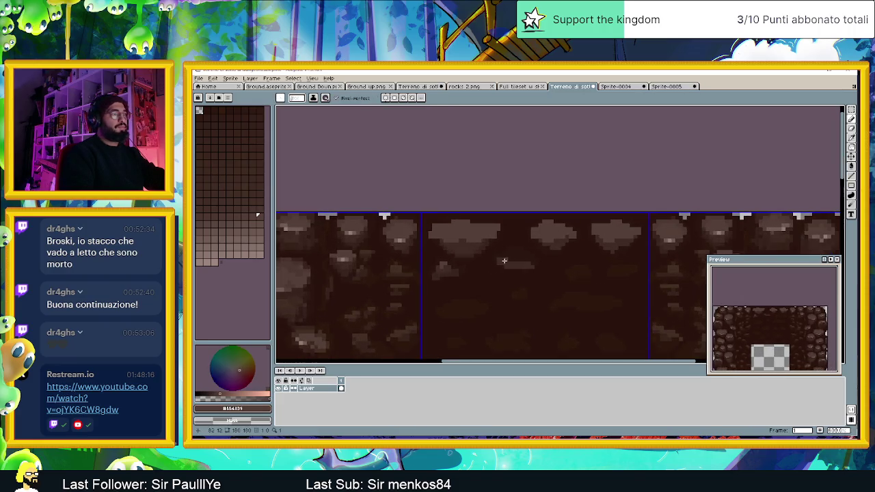
# Step: Draw a smaller rock shape below the top rocks and pick a dark shading brown
pyautogui.scroll(1, 504, 260)
pyautogui.press('alt')
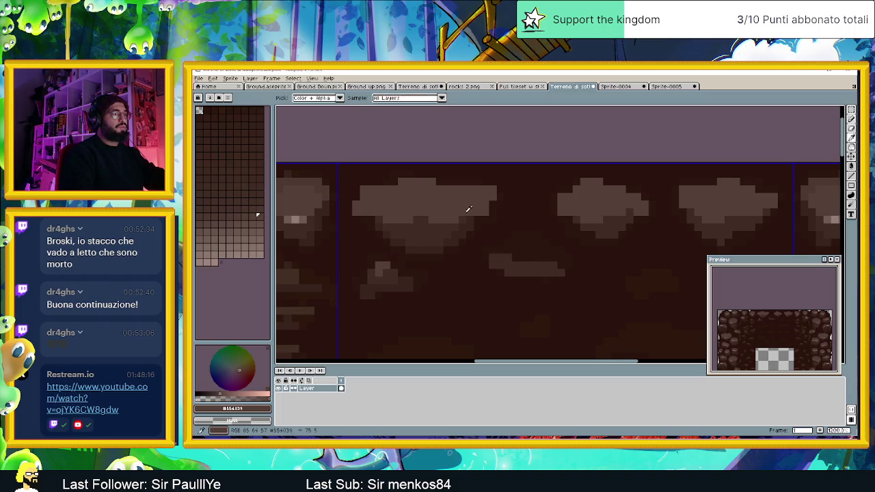
pyautogui.moveTo(537, 242)
pyautogui.mouseDown()
pyautogui.moveTo(505, 245)
pyautogui.moveTo(561, 253)
pyautogui.moveTo(531, 240)
pyautogui.mouseUp()
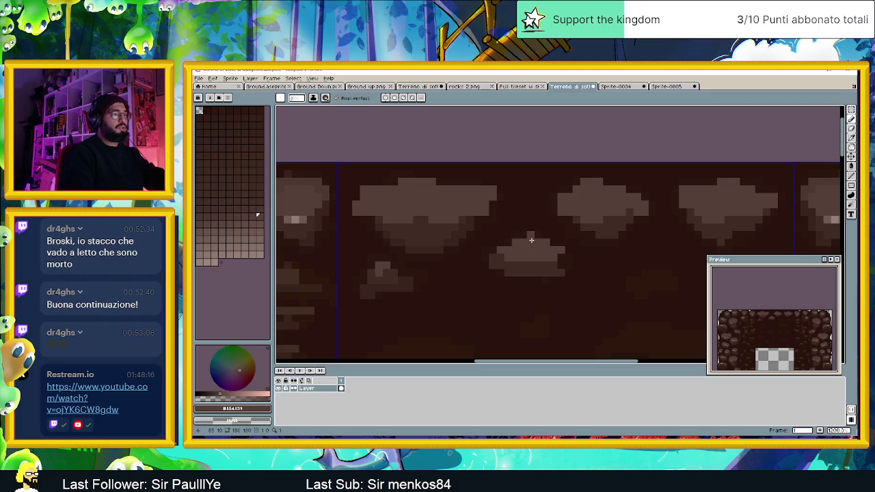
pyautogui.keyDown('alt'); pyautogui.click(472, 239); pyautogui.keyUp('alt')
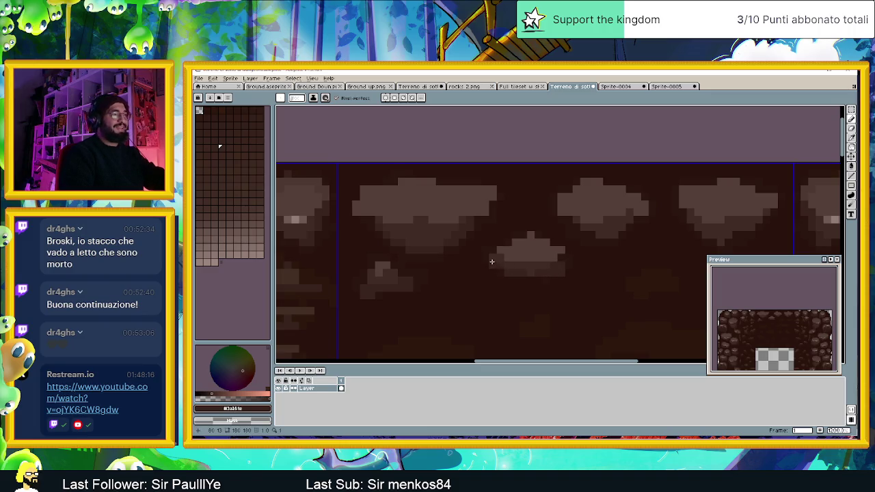
pyautogui.scroll(-1, 514, 266)
pyautogui.scroll(1, 519, 246)
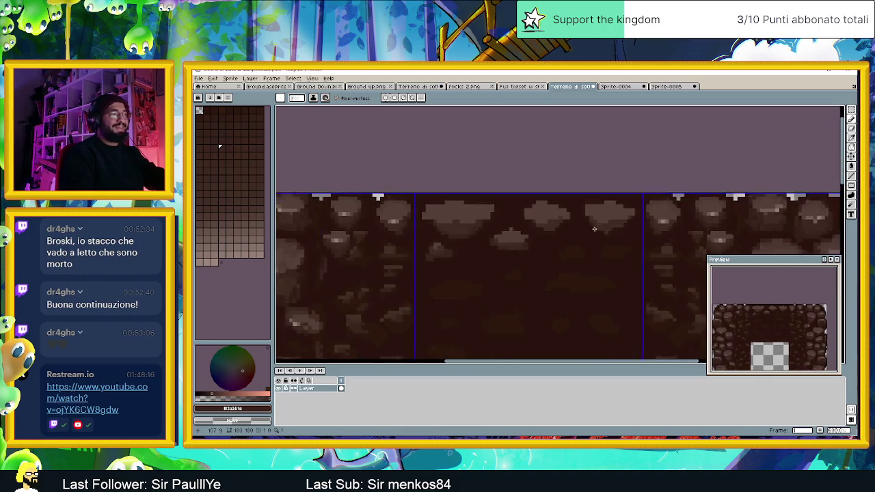
pyautogui.scroll(2, 526, 227)
pyautogui.scroll(1, 526, 227)
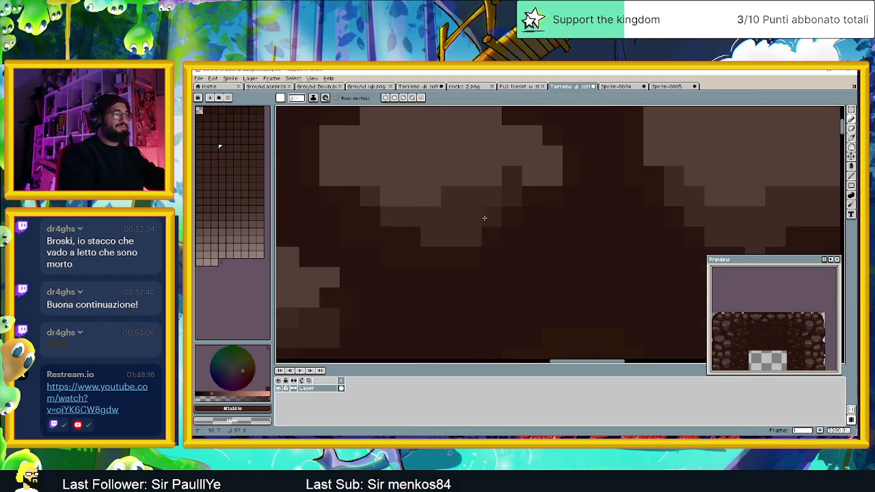
# Step: Lighten pixel blocks along the new rock's underside and lower edge
pyautogui.click(356, 196)
pyautogui.click(372, 217)
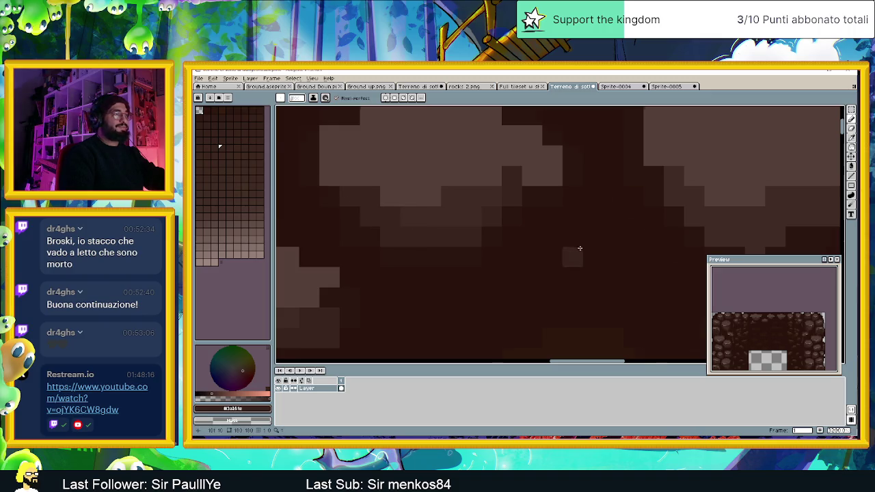
pyautogui.scroll(-3, 580, 246)
pyautogui.scroll(2, 493, 229)
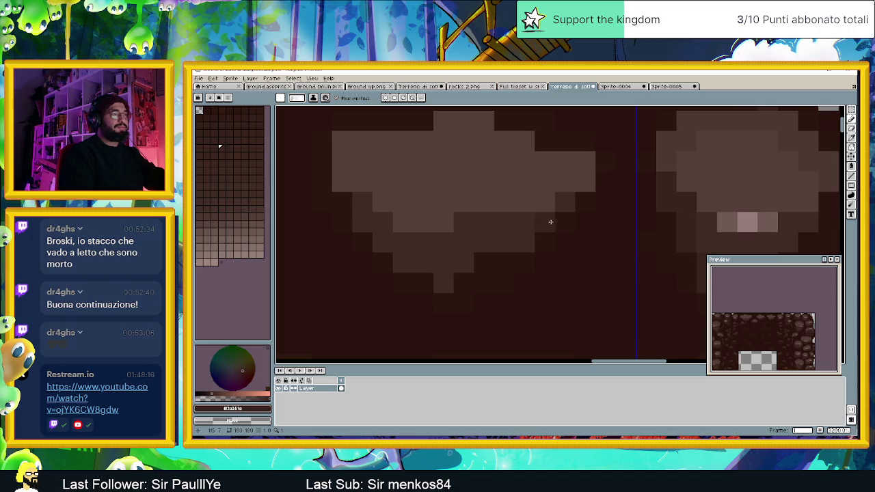
pyautogui.moveTo(506, 263); pyautogui.dragTo(483, 263)
pyautogui.click(464, 282)
pyautogui.click(429, 278)
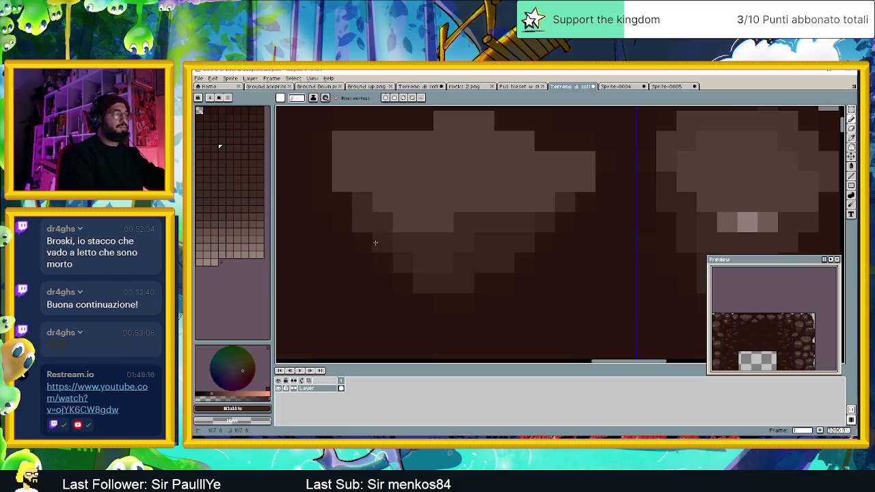
pyautogui.keyDown('alt'); pyautogui.click(444, 248); pyautogui.keyUp('alt')
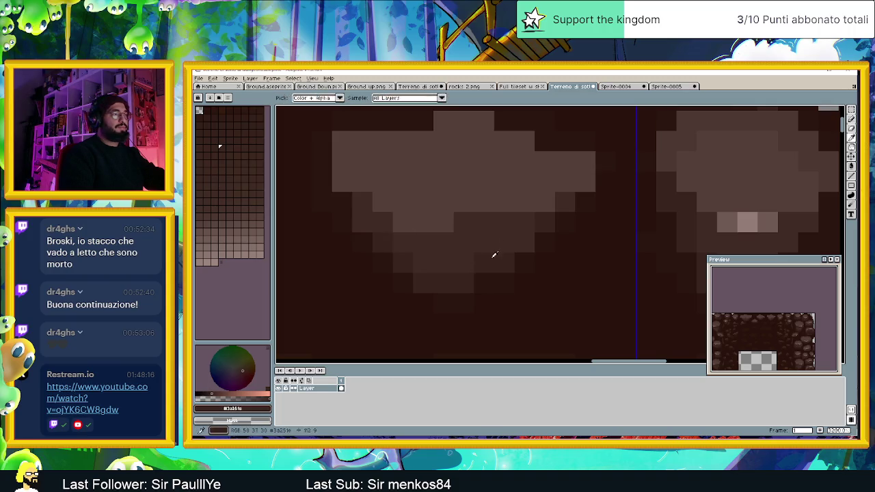
pyautogui.scroll(-3, 494, 261)
pyautogui.scroll(-1, 473, 266)
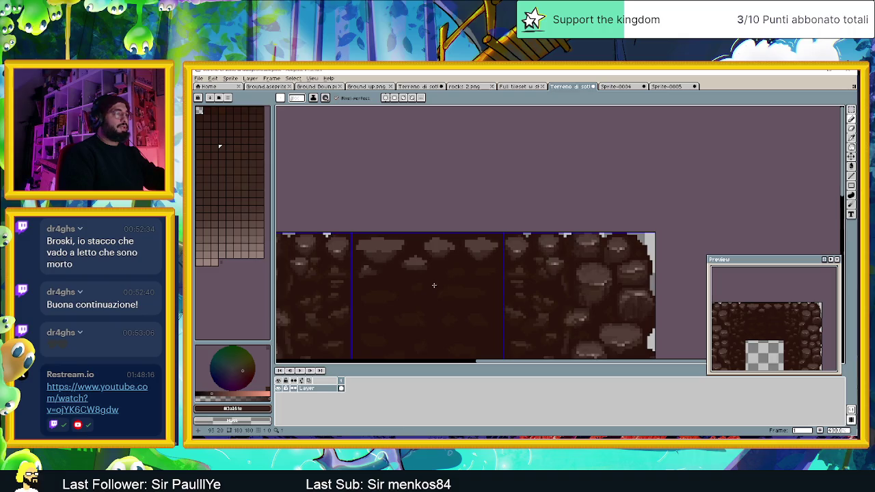
# Step: Sample the mid-brown, darken ceiling-rock pixels and widen the light blob's top row
pyautogui.scroll(-1, 444, 274)
pyautogui.scroll(1, 410, 253)
pyautogui.scroll(1, 379, 229)
pyautogui.scroll(1, 379, 229)
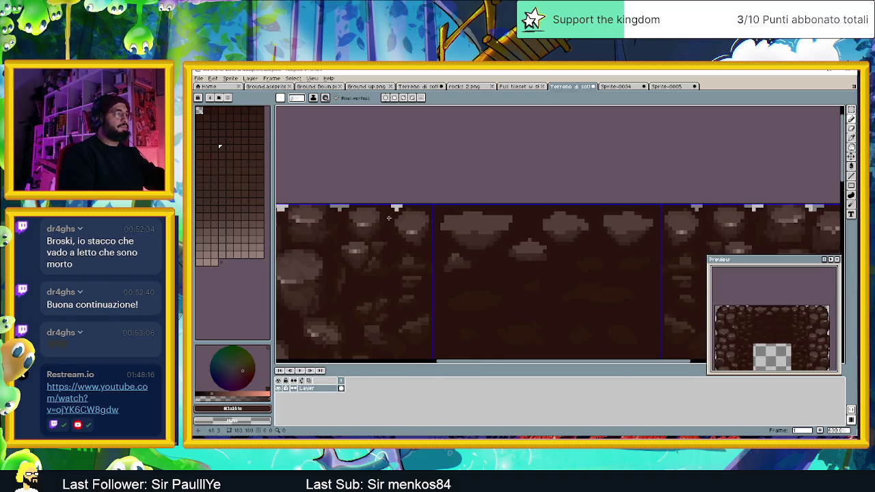
pyautogui.scroll(1, 390, 219)
pyautogui.scroll(1, 375, 209)
pyautogui.keyDown('alt'); pyautogui.click(360, 198); pyautogui.keyUp('alt')
pyautogui.scroll(1, 526, 208)
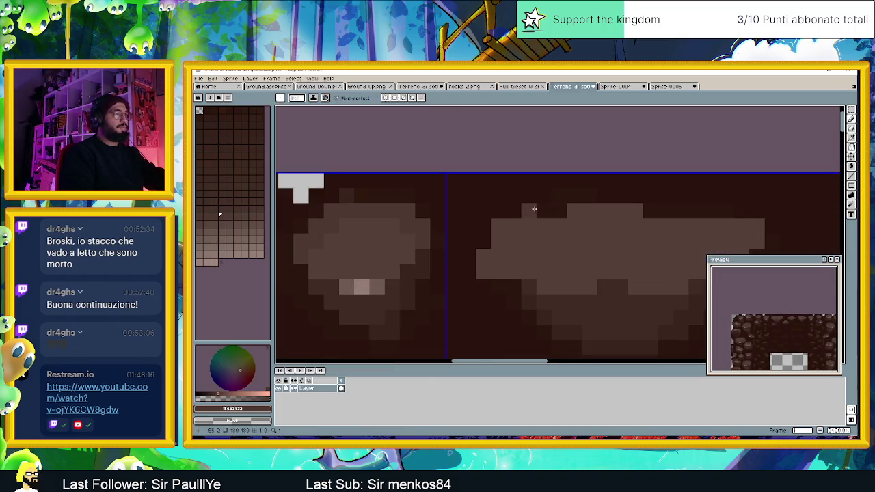
pyautogui.scroll(1, 480, 231)
pyautogui.scroll(1, 486, 200)
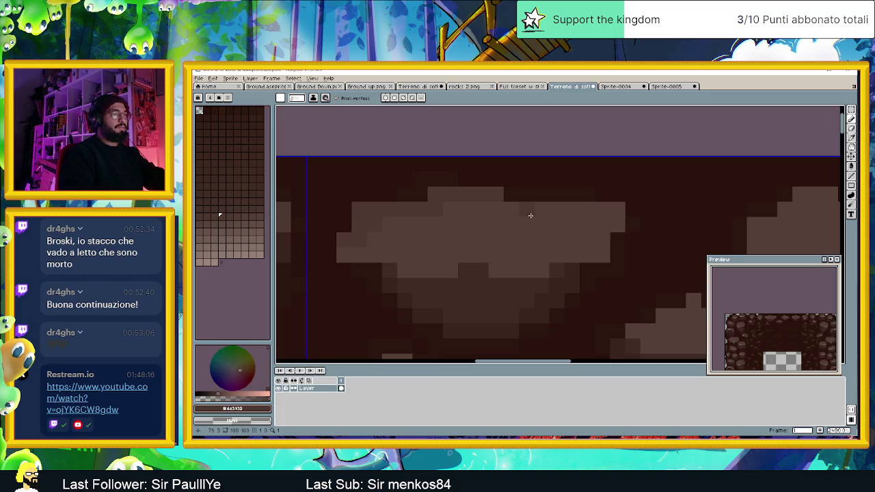
pyautogui.scroll(-3, 644, 251)
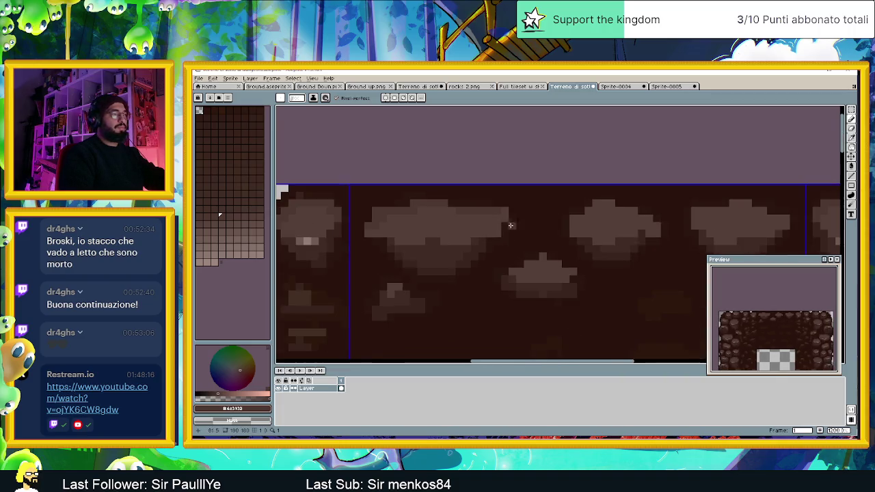
pyautogui.scroll(4, 649, 223)
pyautogui.moveTo(657, 250); pyautogui.dragTo(611, 196)
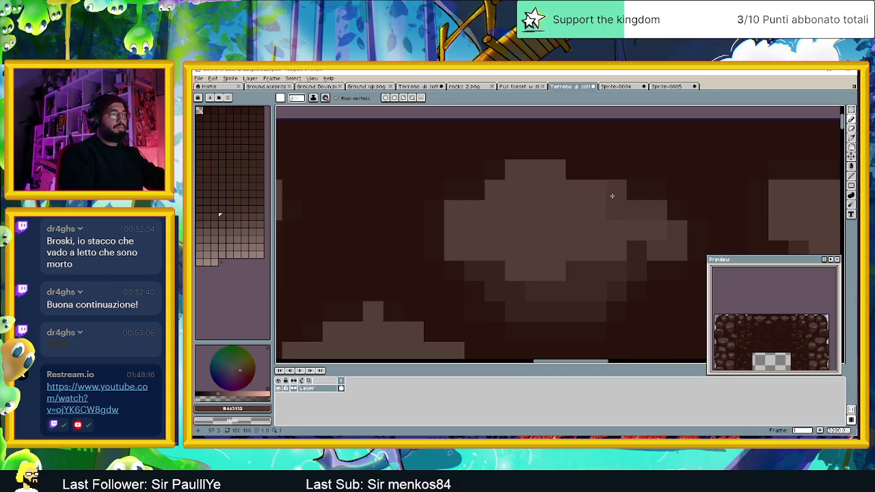
pyautogui.moveTo(503, 172); pyautogui.dragTo(577, 173)
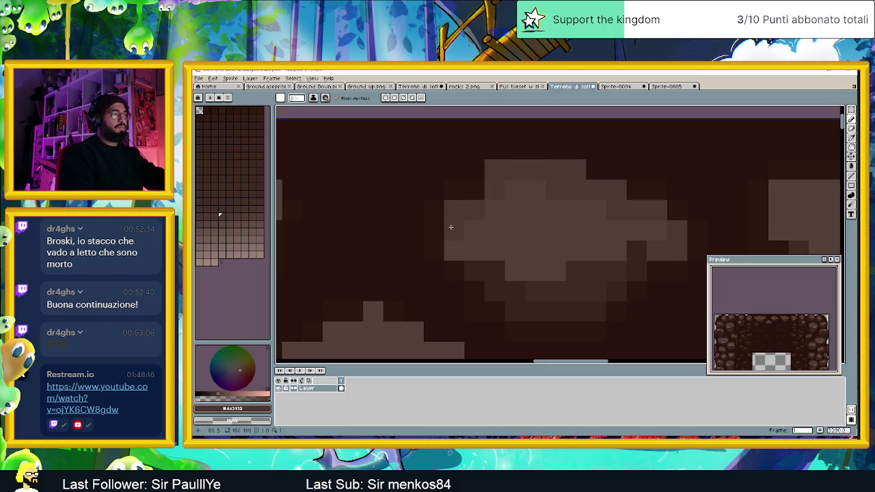
# Step: Extend the rock's highlight row left and right and add lighter highlight pixels to the blob
pyautogui.scroll(-3, 567, 244)
pyautogui.scroll(2, 500, 230)
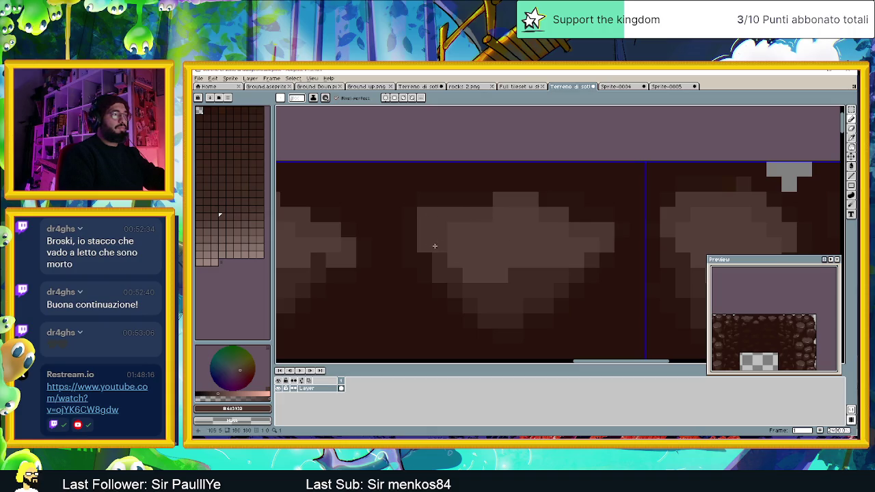
pyautogui.scroll(-2, 498, 254)
pyautogui.scroll(1, 408, 278)
pyautogui.scroll(2, 472, 222)
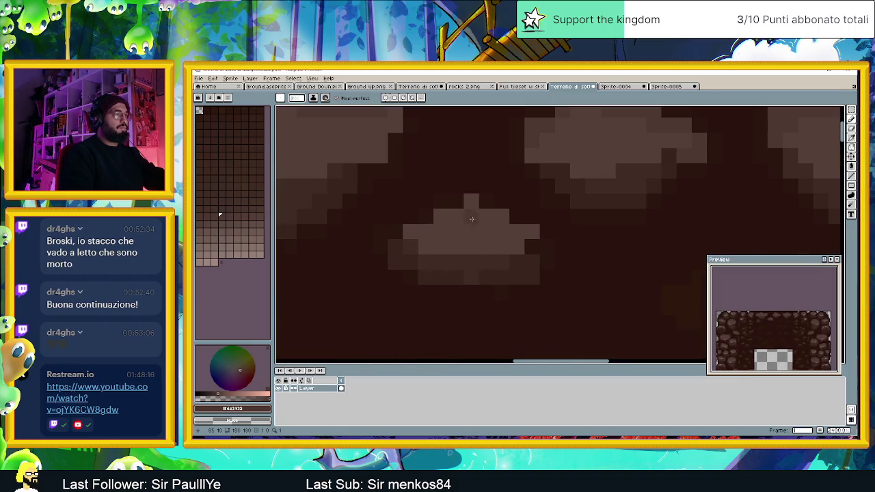
pyautogui.moveTo(470, 207); pyautogui.dragTo(455, 220)
pyautogui.click(516, 219)
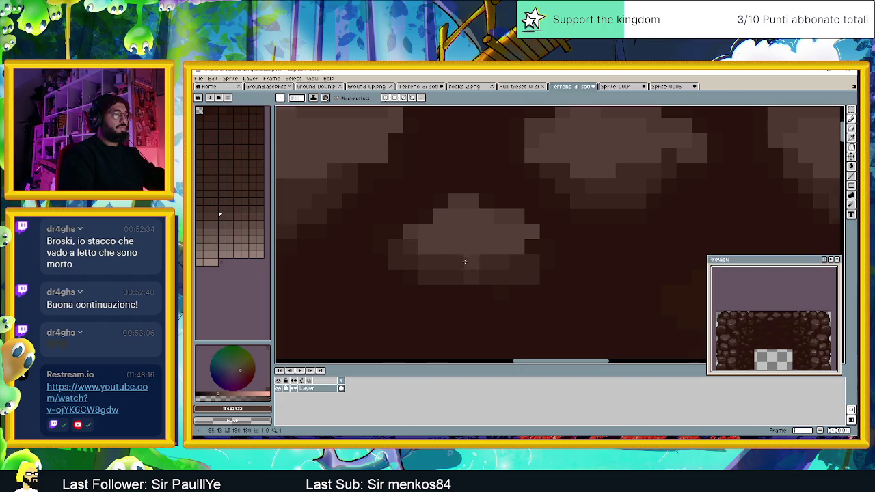
pyautogui.scroll(-2, 435, 263)
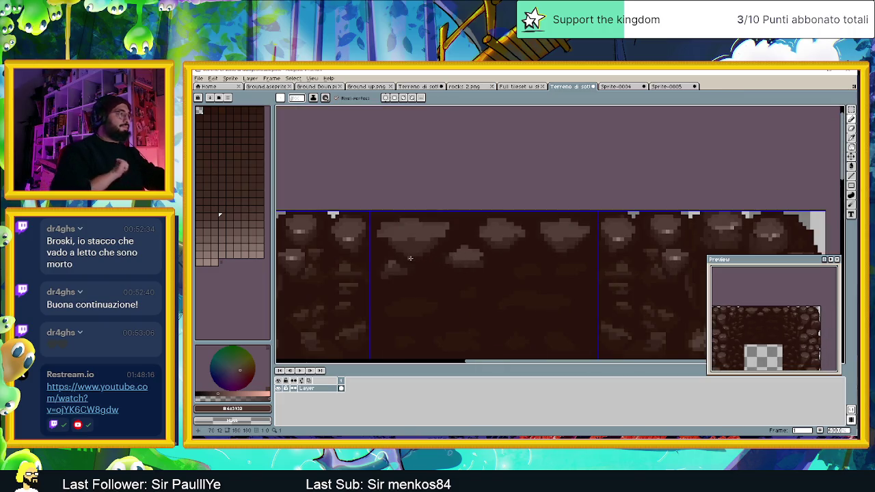
pyautogui.scroll(1, 404, 246)
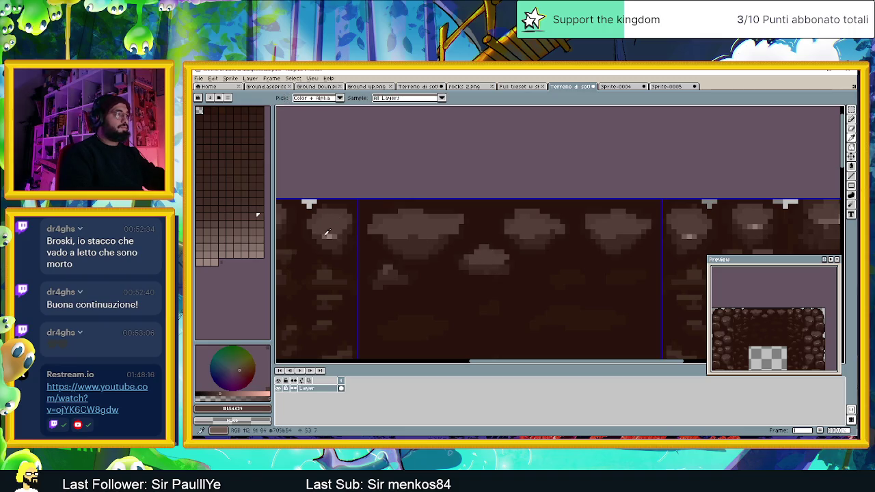
pyautogui.scroll(1, 395, 231)
pyautogui.click(405, 225)
pyautogui.moveTo(408, 226); pyautogui.dragTo(434, 235)
# Step: Sample tan highlight shades and add light pixels along the next rock blob
pyautogui.moveTo(305, 233); pyautogui.dragTo(366, 243)
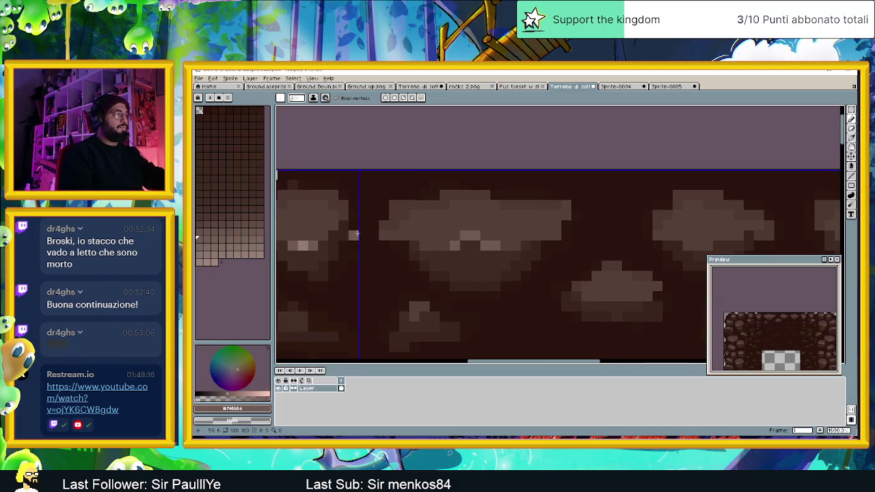
pyautogui.keyDown('alt'); pyautogui.click(303, 244); pyautogui.keyUp('alt')
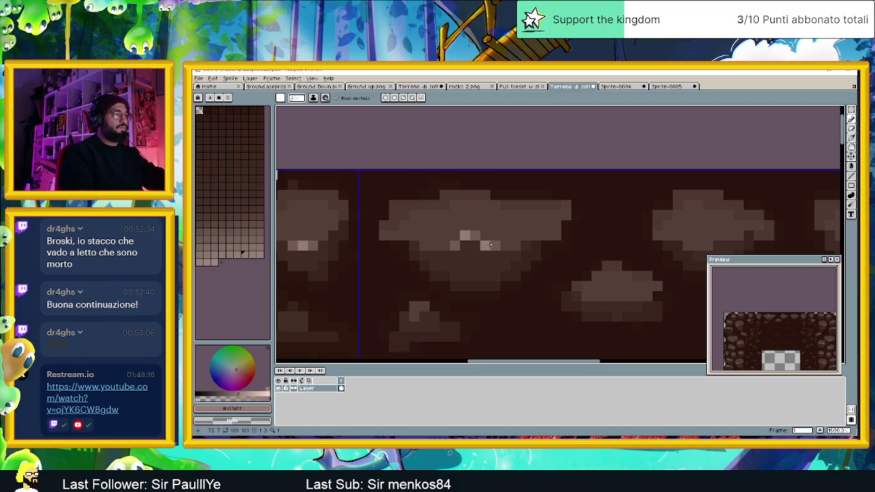
pyautogui.scroll(-3, 547, 260)
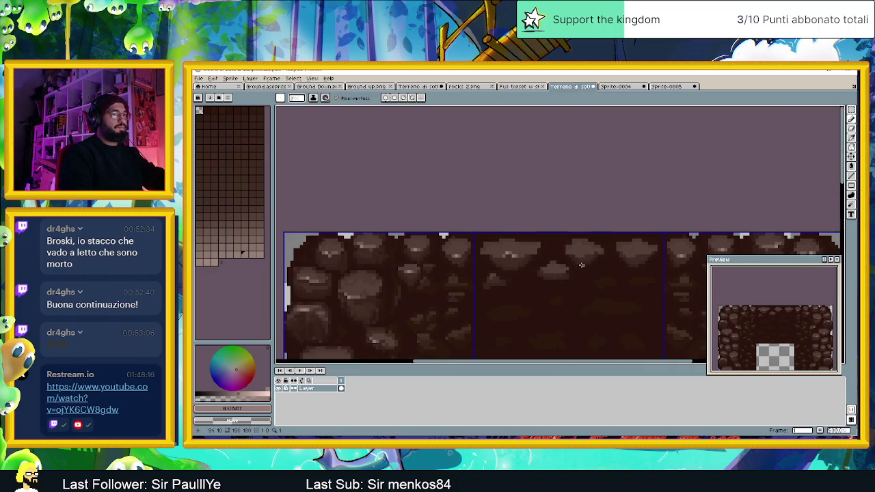
pyautogui.scroll(1, 574, 267)
pyautogui.scroll(1, 478, 253)
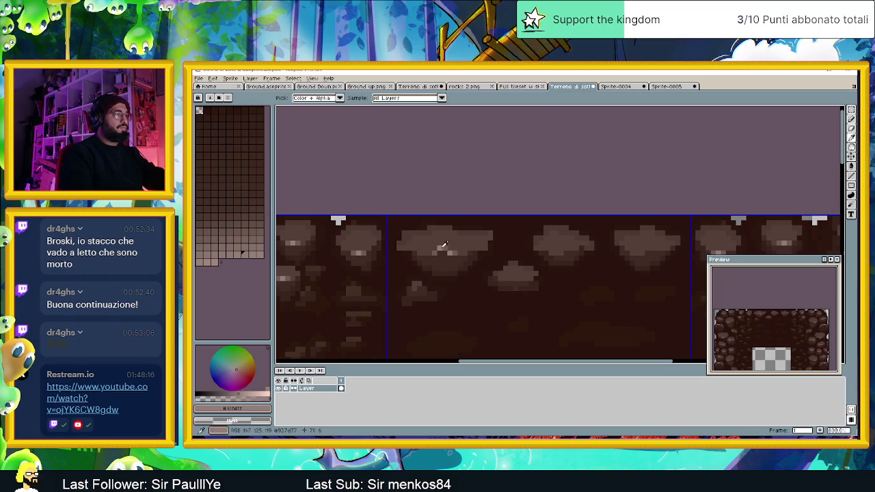
pyautogui.keyDown('alt'); pyautogui.click(441, 248); pyautogui.keyUp('alt')
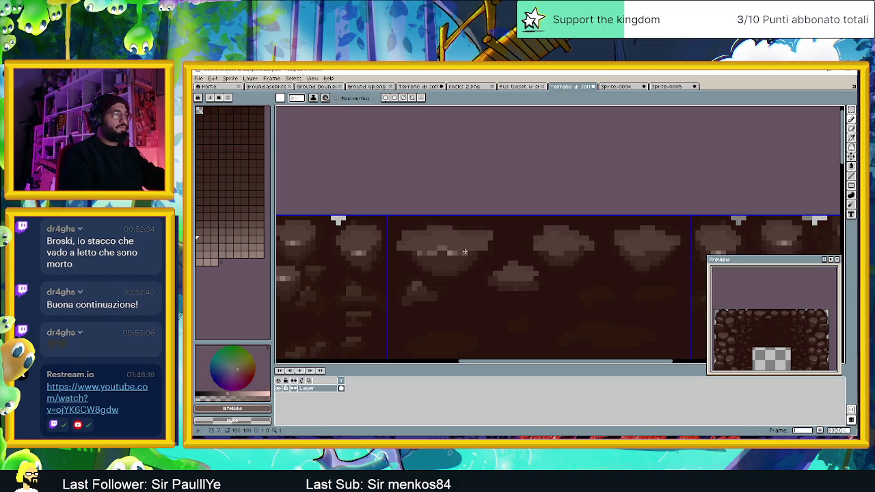
pyautogui.scroll(1, 413, 280)
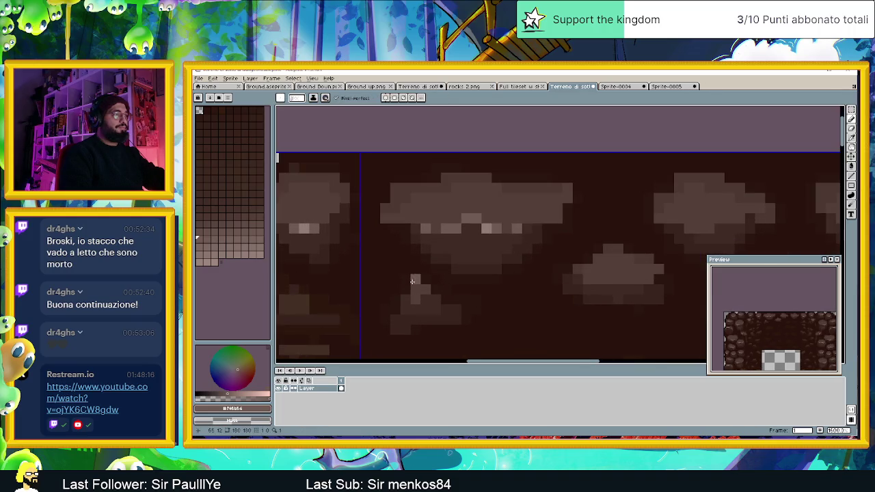
pyautogui.moveTo(592, 272)
pyautogui.mouseDown()
pyautogui.moveTo(498, 282)
pyautogui.moveTo(518, 287)
pyautogui.mouseUp()
pyautogui.keyDown('alt'); pyautogui.click(475, 255); pyautogui.keyUp('alt')
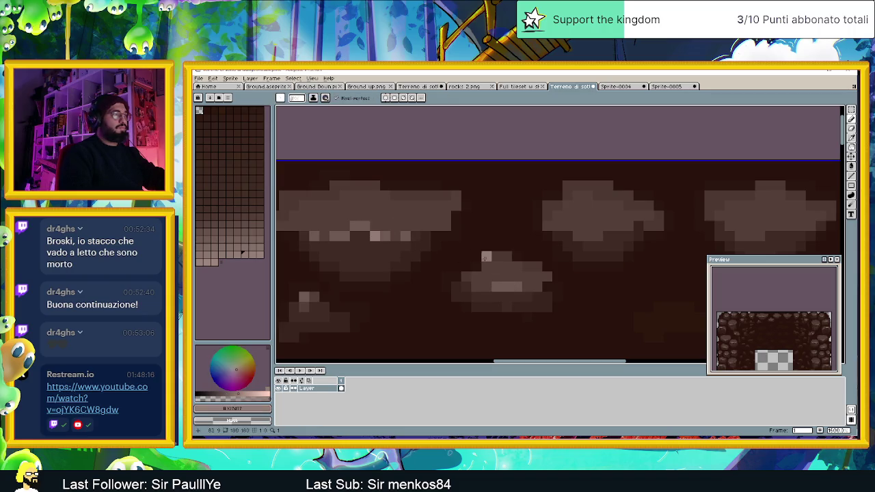
# Step: Paint light highlight pixels across the lower rock clump
pyautogui.moveTo(618, 276); pyautogui.dragTo(522, 285)
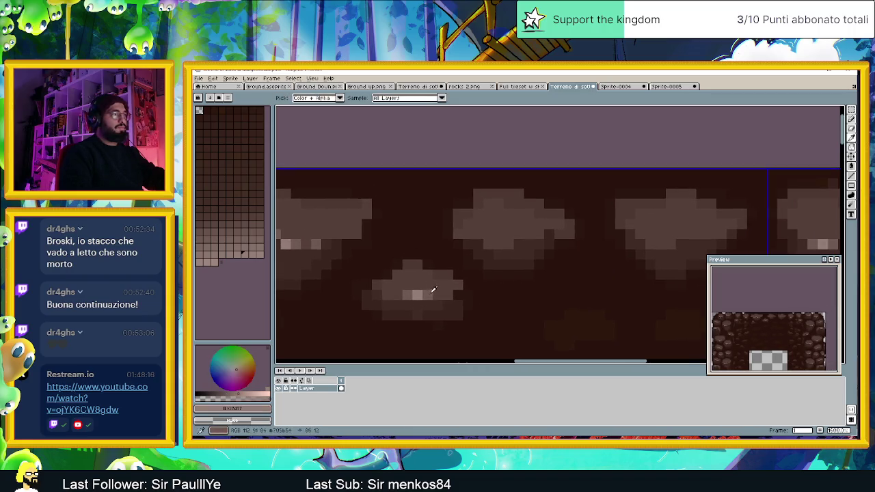
pyautogui.keyDown('alt'); pyautogui.click(433, 289); pyautogui.keyUp('alt')
pyautogui.moveTo(485, 244); pyautogui.dragTo(513, 244)
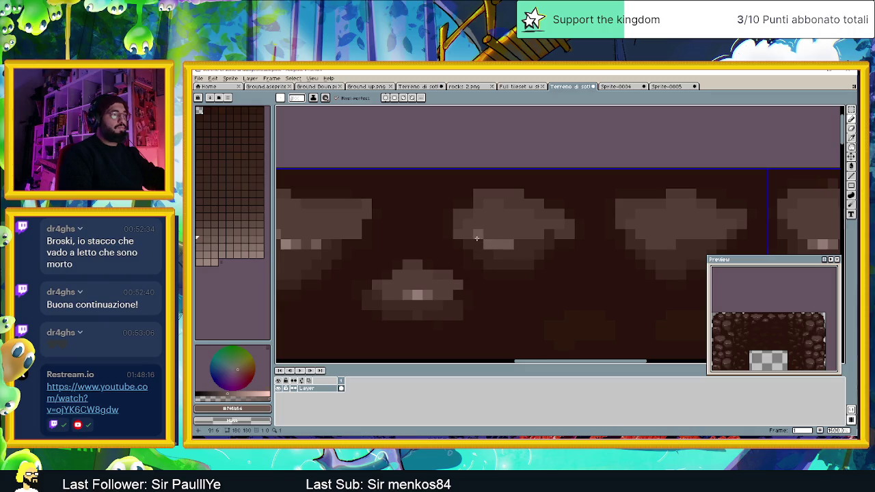
pyautogui.click(456, 234)
pyautogui.click(533, 233)
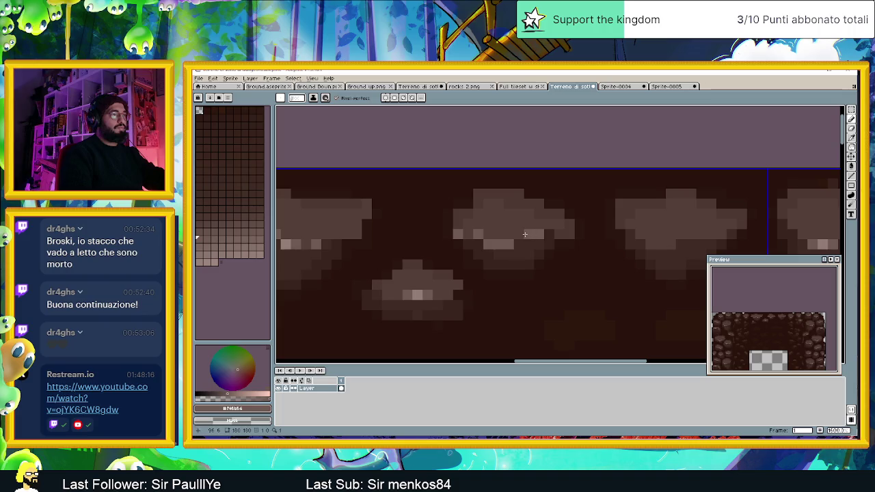
# Step: Add pale highlight pixels to the second rock clump
pyautogui.keyDown('alt'); pyautogui.click(420, 289); pyautogui.keyUp('alt')
pyautogui.scroll(-2, 478, 249)
pyautogui.scroll(3, 444, 257)
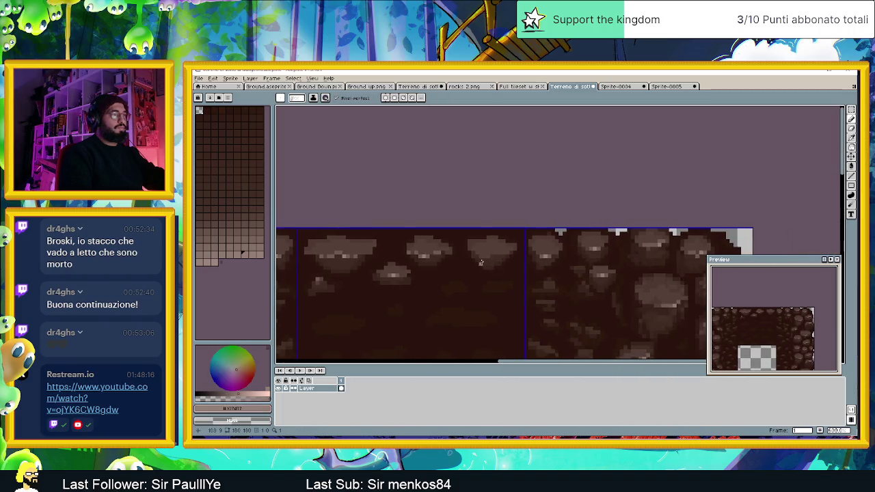
pyautogui.scroll(-1, 414, 262)
pyautogui.click(490, 255)
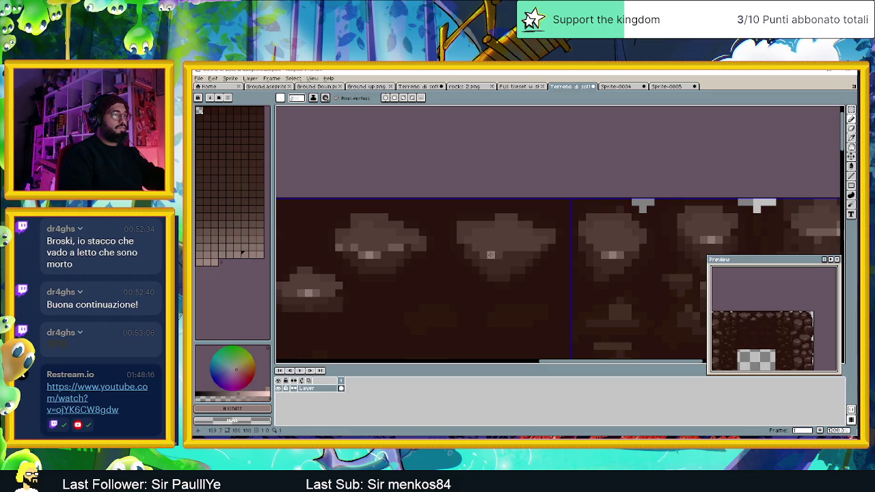
pyautogui.keyDown('alt'); pyautogui.click(326, 289); pyautogui.keyUp('alt')
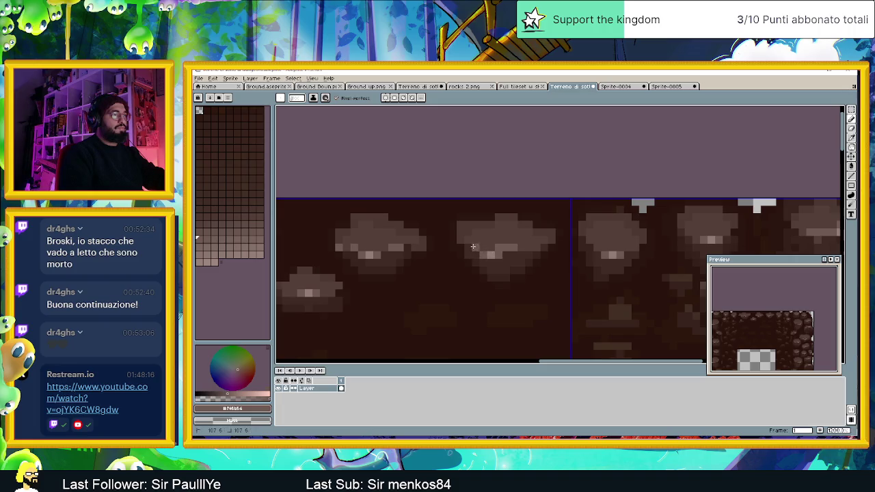
pyautogui.scroll(-2, 477, 284)
pyautogui.scroll(-1, 477, 284)
pyautogui.scroll(-1, 468, 289)
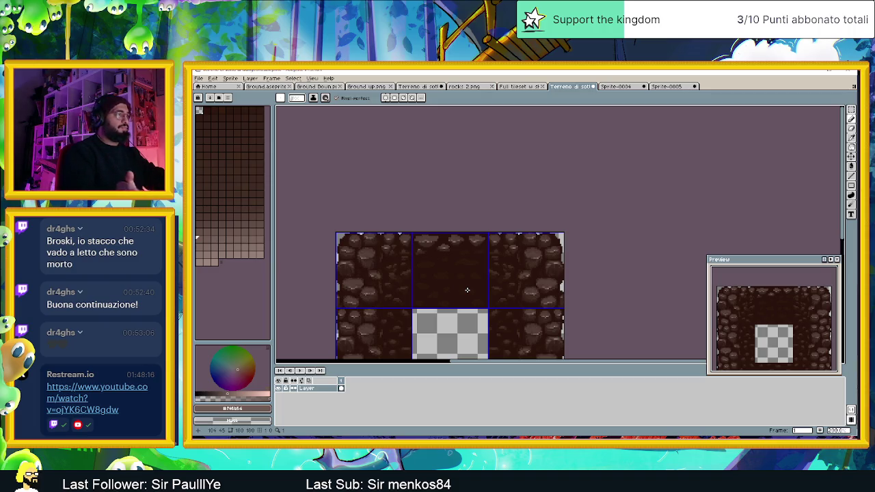
# Step: Sample the dark background brown and paint a faint streak on the middle tile's background
pyautogui.scroll(2, 420, 274)
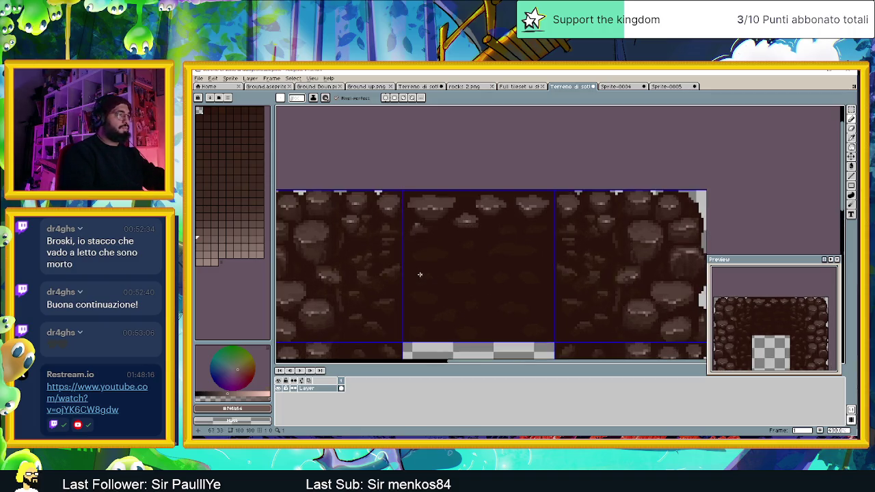
pyautogui.keyDown('alt'); pyautogui.click(345, 236); pyautogui.keyUp('alt')
pyautogui.scroll(1, 482, 250)
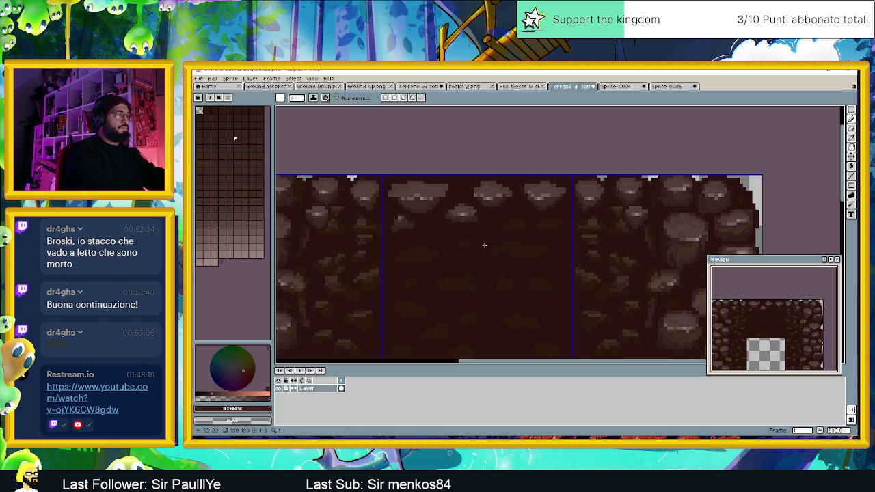
pyautogui.moveTo(534, 249); pyautogui.dragTo(535, 247)
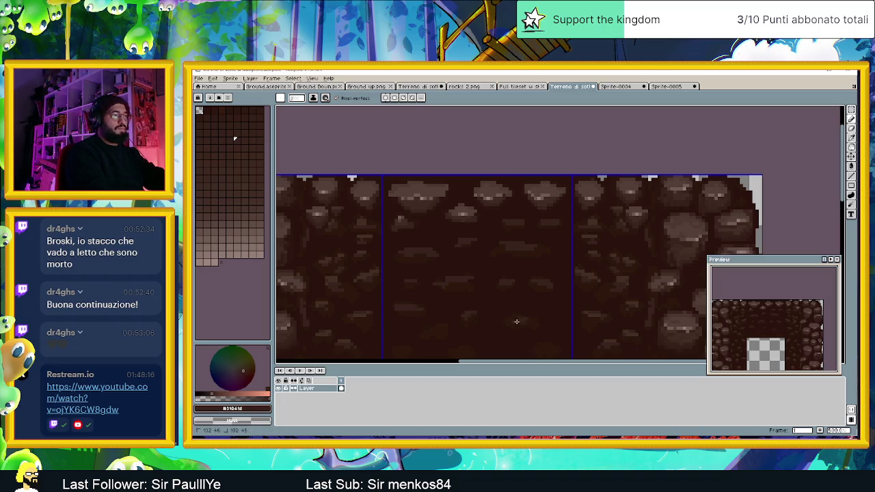
pyautogui.scroll(-2, 523, 313)
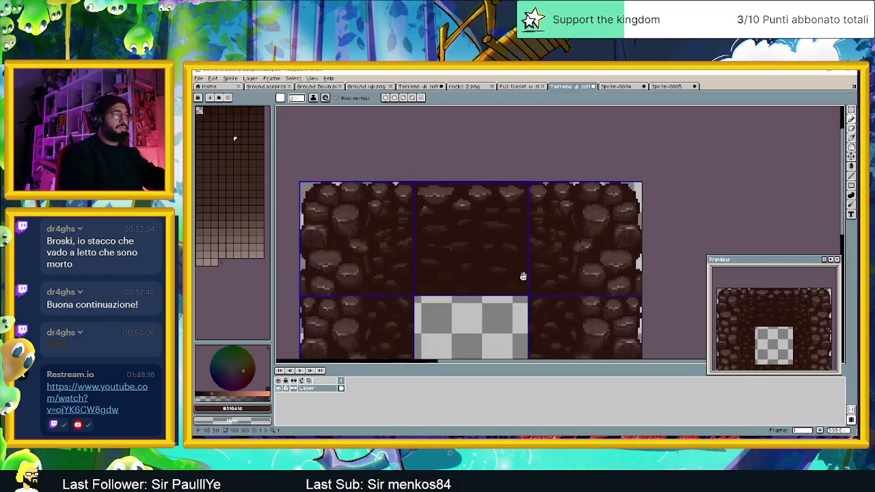
pyautogui.scroll(1, 524, 278)
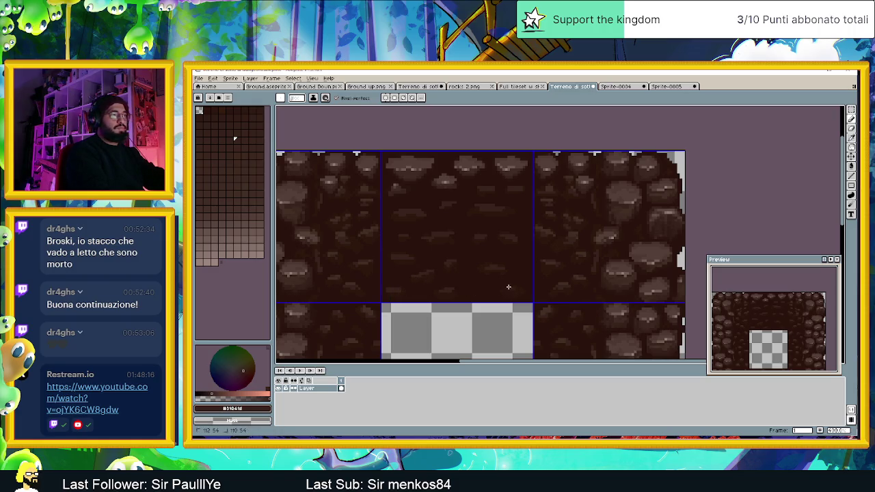
pyautogui.keyDown('alt'); pyautogui.click(345, 231); pyautogui.keyUp('alt')
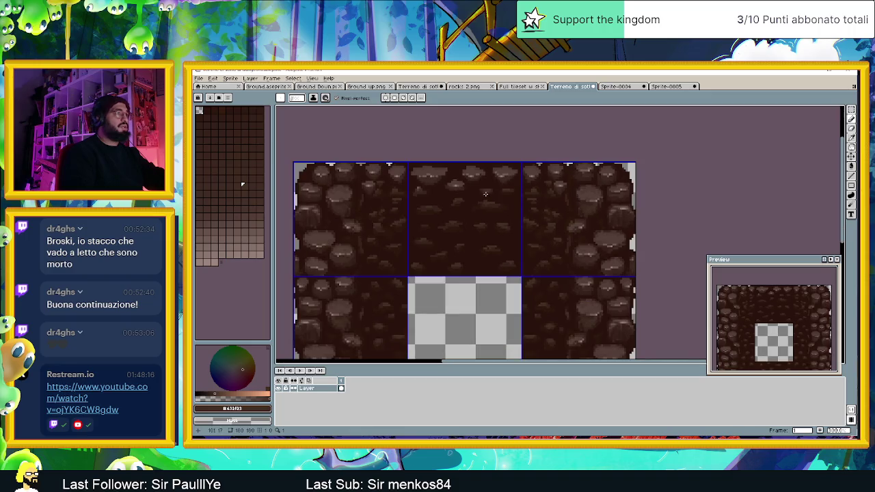
# Step: Pick a darker red-brown from the rocks and darken a short run of pixels in the top-row tile
pyautogui.scroll(1, 516, 180)
pyautogui.scroll(-1, 523, 179)
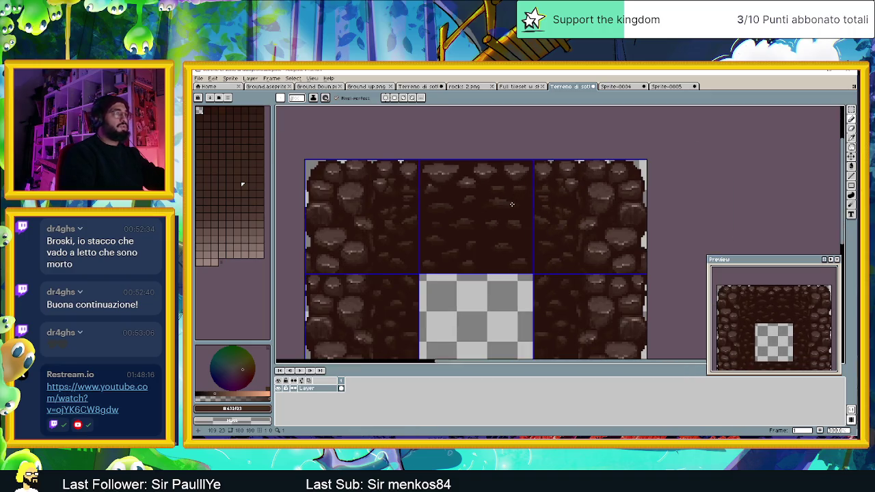
pyautogui.scroll(-1, 502, 175)
pyautogui.scroll(1, 481, 171)
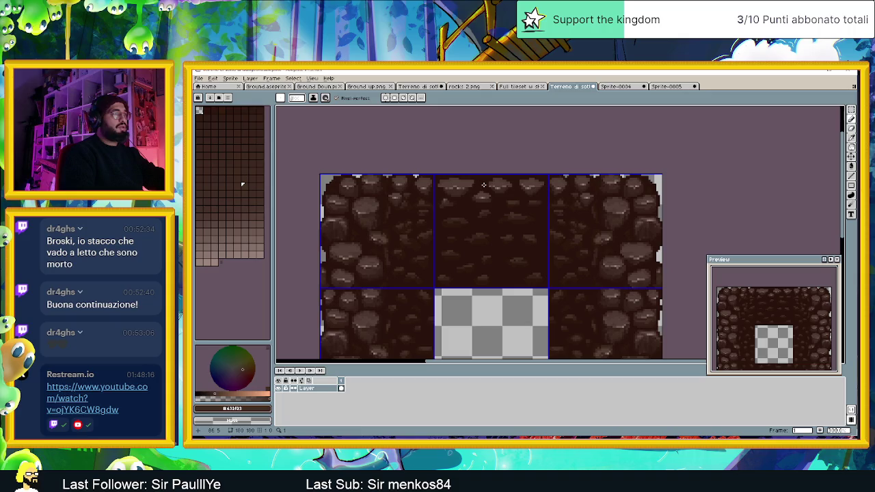
pyautogui.scroll(-1, 477, 209)
pyautogui.scroll(1, 471, 237)
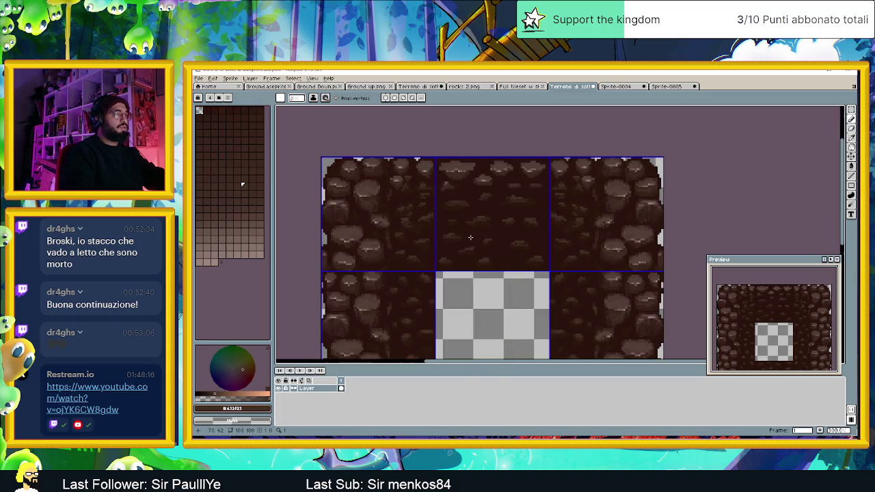
pyautogui.scroll(1, 487, 245)
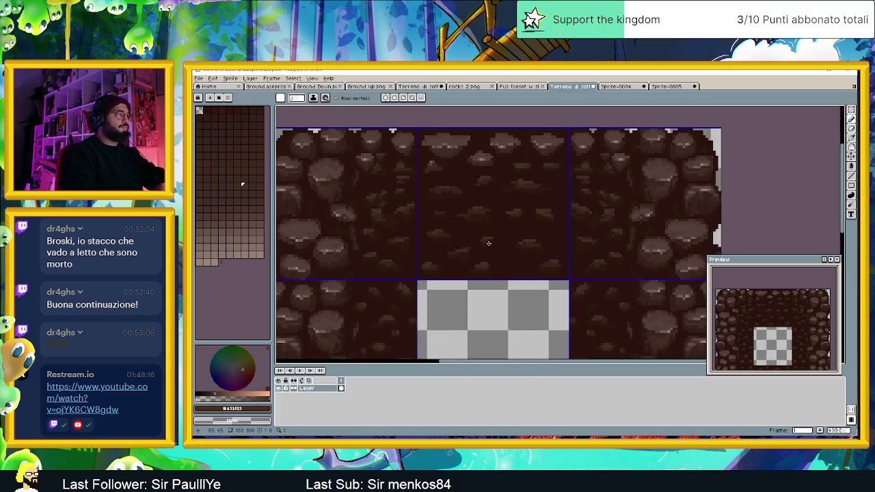
pyautogui.keyDown('alt'); pyautogui.click(372, 252); pyautogui.keyUp('alt')
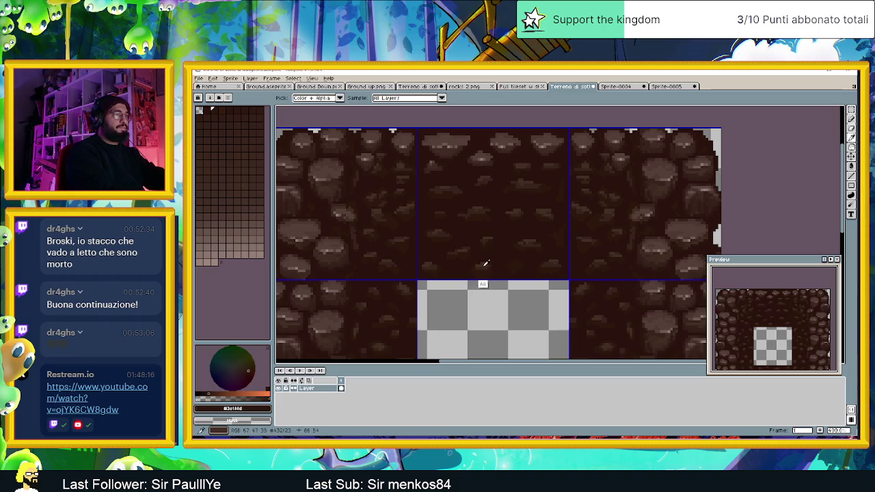
pyautogui.keyDown('alt'); pyautogui.click(483, 262); pyautogui.keyUp('alt')
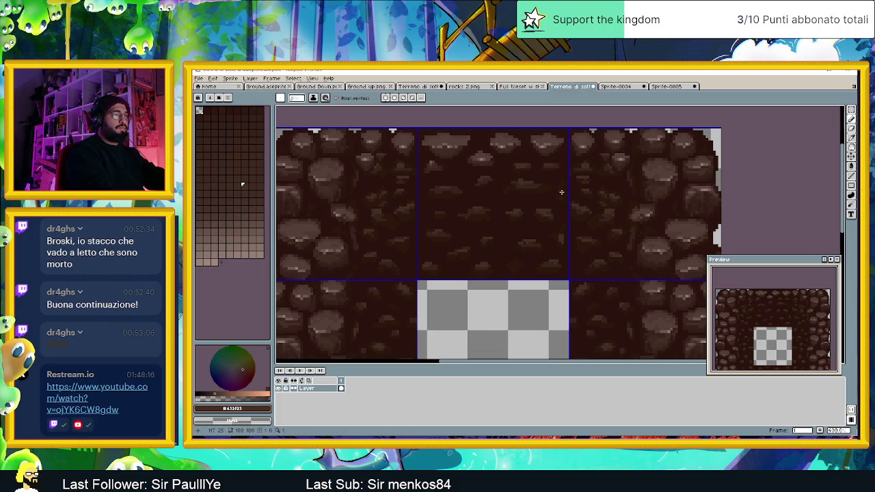
pyautogui.moveTo(563, 182); pyautogui.dragTo(563, 194)
pyautogui.press('alt')
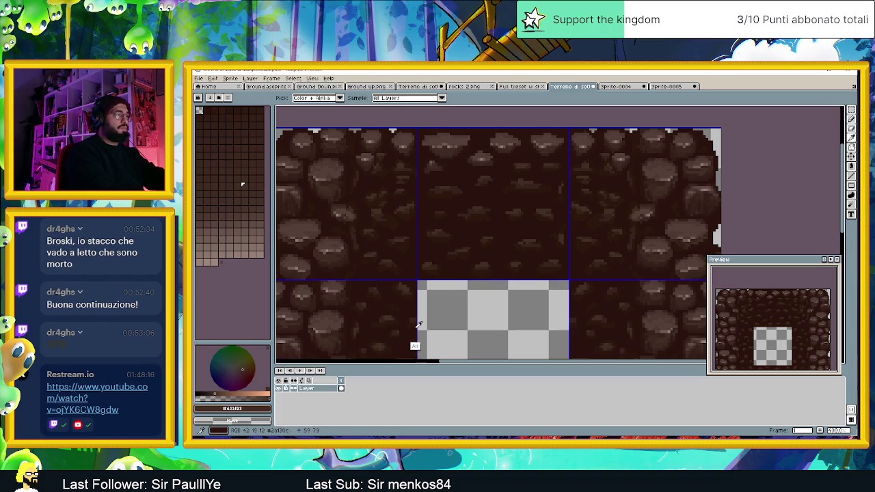
pyautogui.scroll(-5, 410, 317)
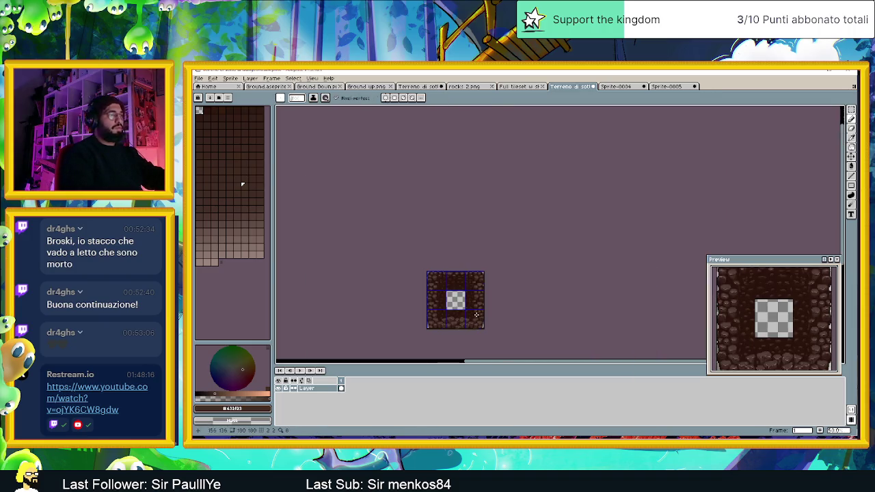
pyautogui.scroll(-1, 455, 297)
pyautogui.scroll(1, 463, 294)
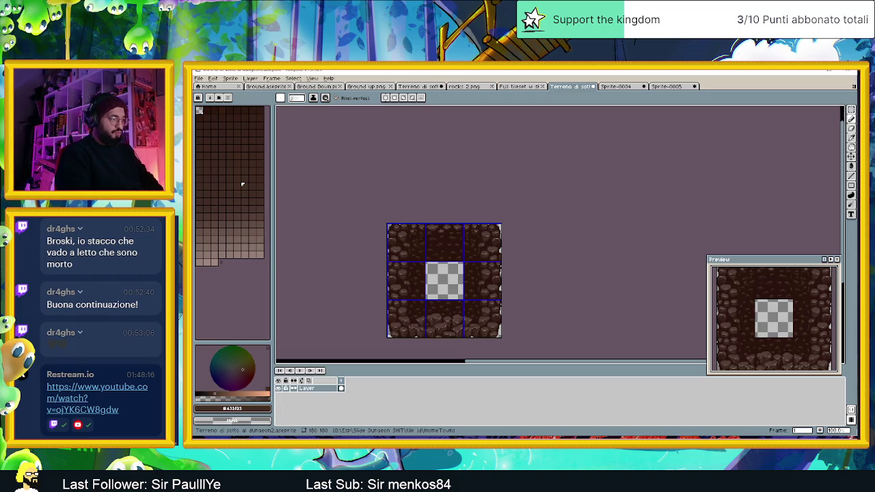
pyautogui.hotkey('alt', 'Tab')
pyautogui.press('space')
pyautogui.click(819, 72)
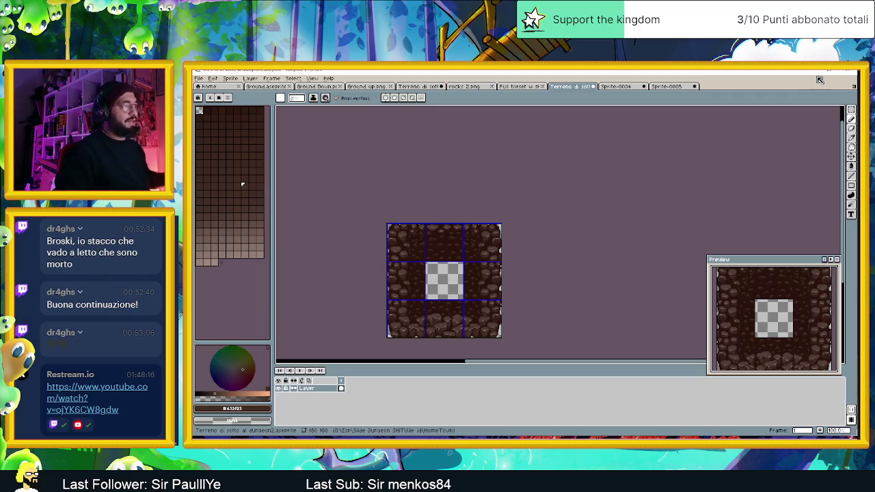
pyautogui.scroll(2, 443, 223)
pyautogui.scroll(1, 443, 224)
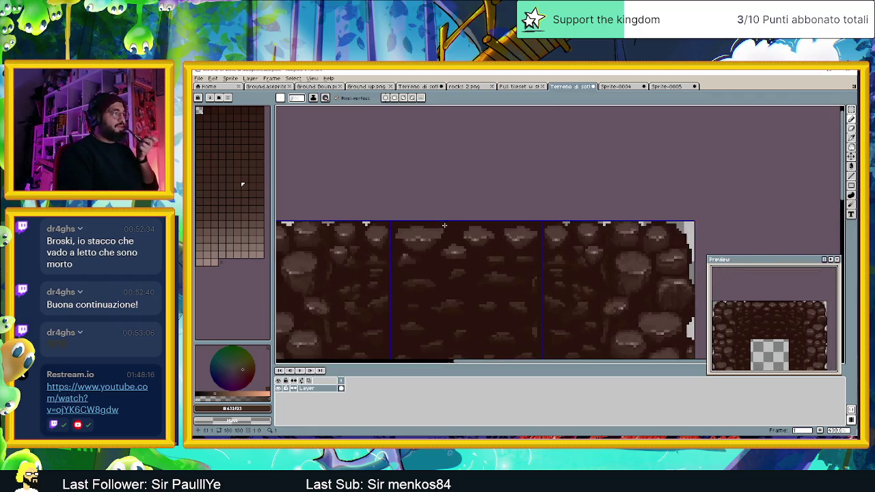
# Step: Add a short light-grey highlight notch along the top edge of the top-middle tile
pyautogui.scroll(1, 446, 224)
pyautogui.scroll(-2, 455, 224)
pyautogui.scroll(2, 445, 227)
pyautogui.scroll(1, 398, 223)
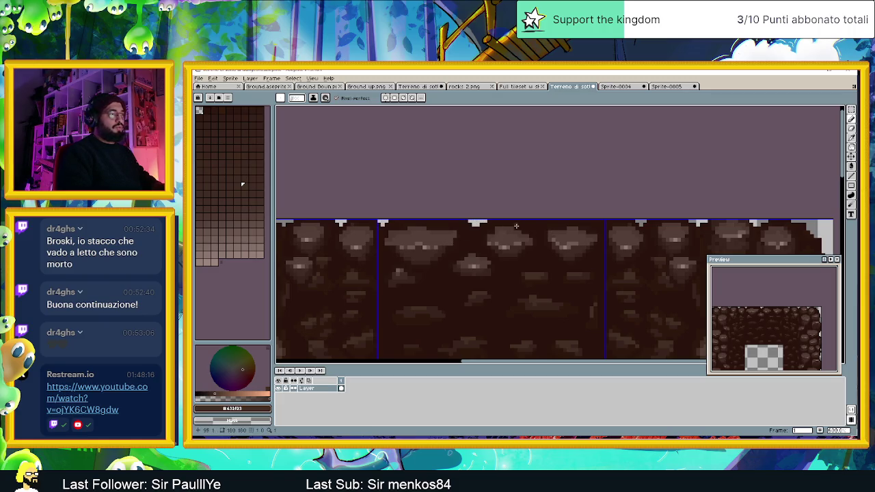
pyautogui.moveTo(539, 222); pyautogui.dragTo(543, 223)
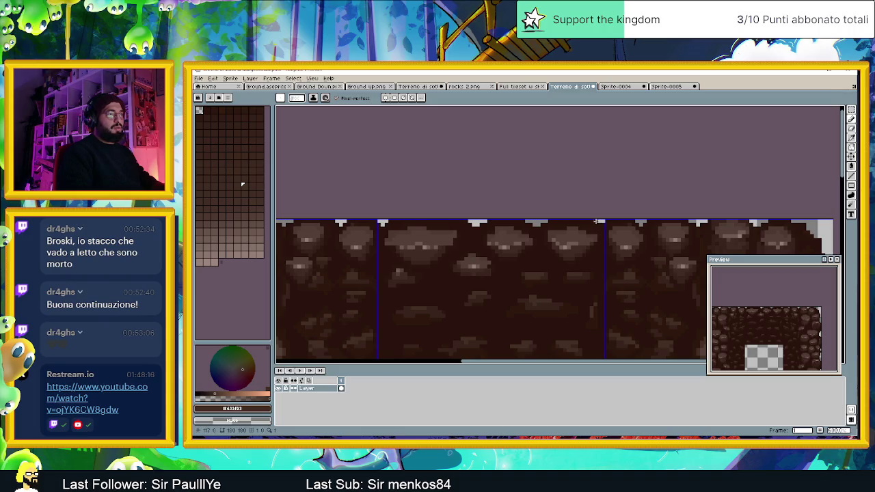
pyautogui.scroll(-2, 593, 221)
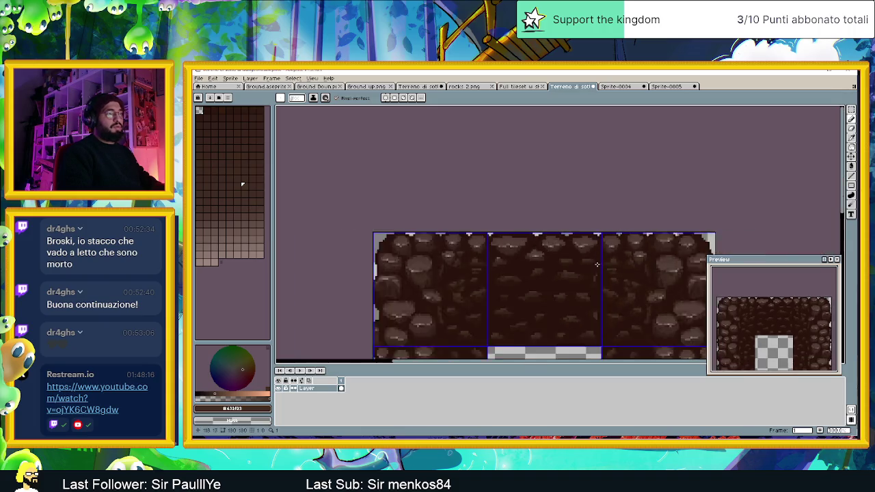
pyautogui.scroll(-1, 600, 303)
pyautogui.scroll(-5, 600, 303)
pyautogui.scroll(1, 592, 302)
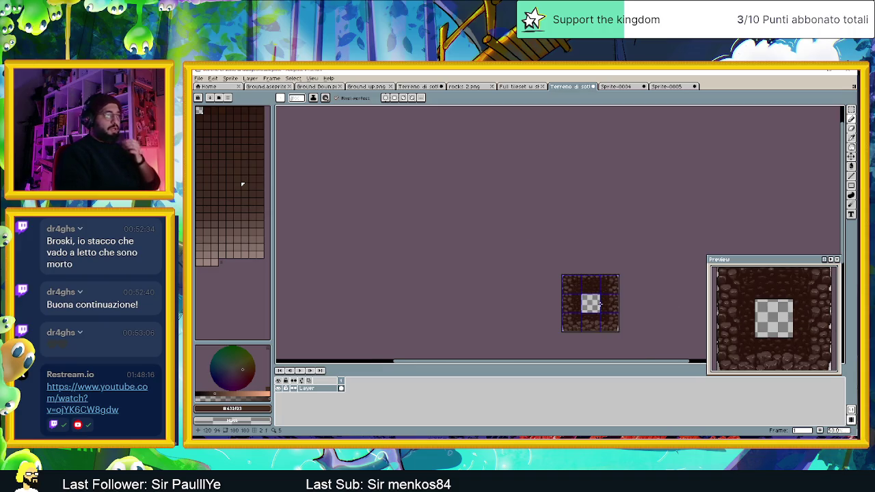
# Step: Save the tile set as 'Terreno di sotto al dungeon2.aseprite' with Ctrl+S
pyautogui.scroll(1, 546, 273)
pyautogui.scroll(1, 552, 270)
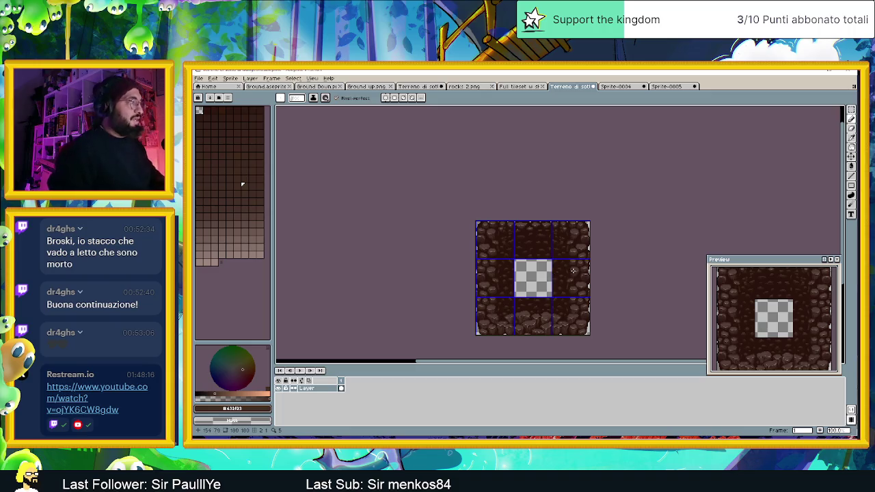
pyautogui.hotkey('ctrl', 's')
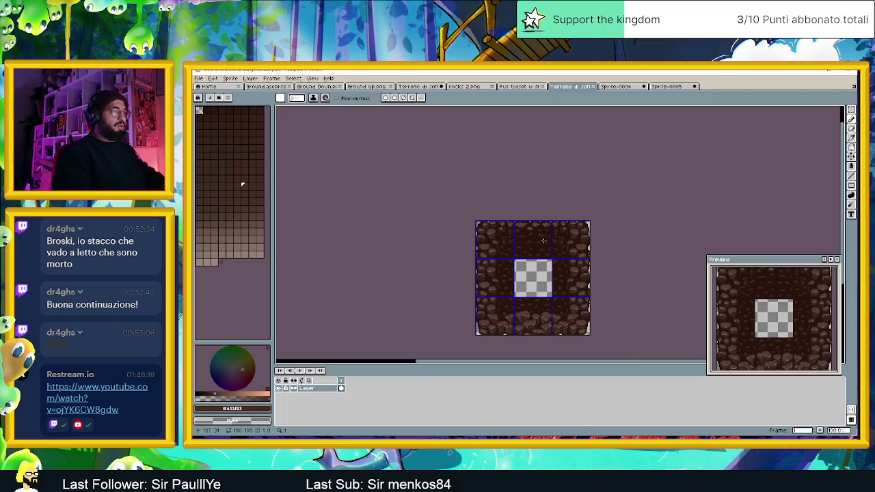
# Step: Eyedropper a dark tone from the rock tiles as the drawing colour, returning to 100% zoom
pyautogui.scroll(1, 543, 241)
pyautogui.scroll(1, 543, 240)
pyautogui.scroll(1, 543, 241)
pyautogui.scroll(1, 444, 178)
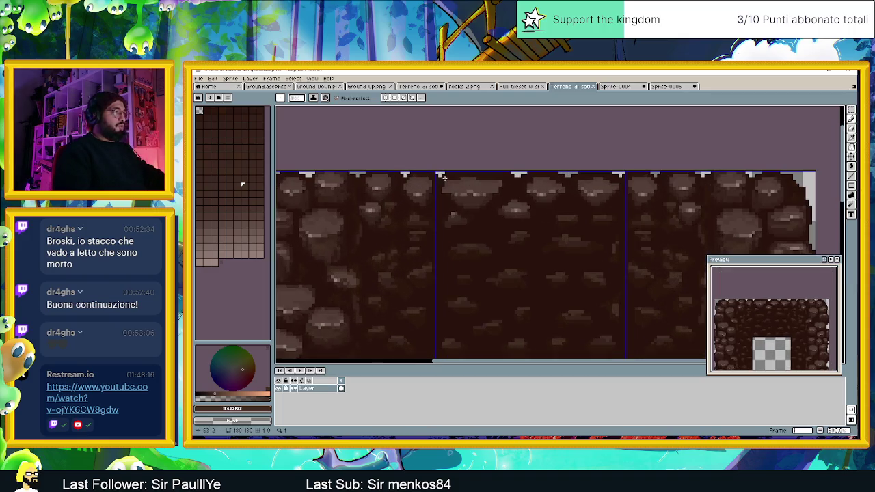
pyautogui.scroll(1, 462, 178)
pyautogui.scroll(1, 462, 178)
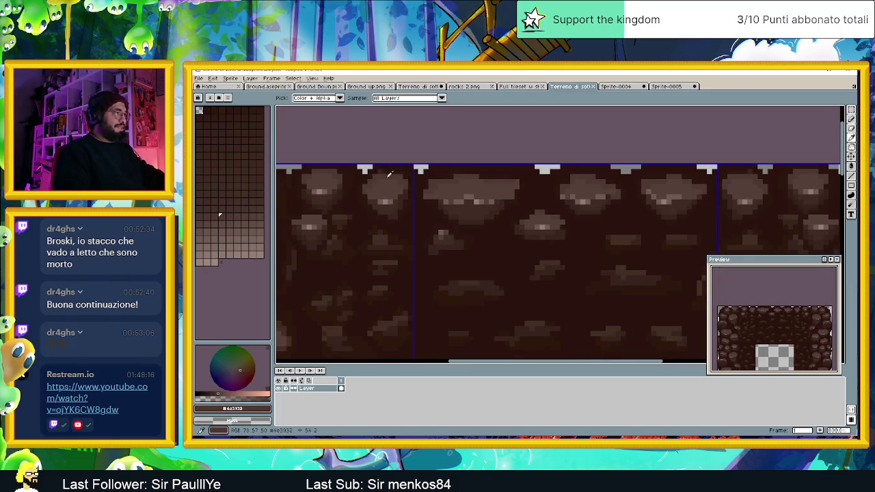
pyautogui.scroll(2, 511, 181)
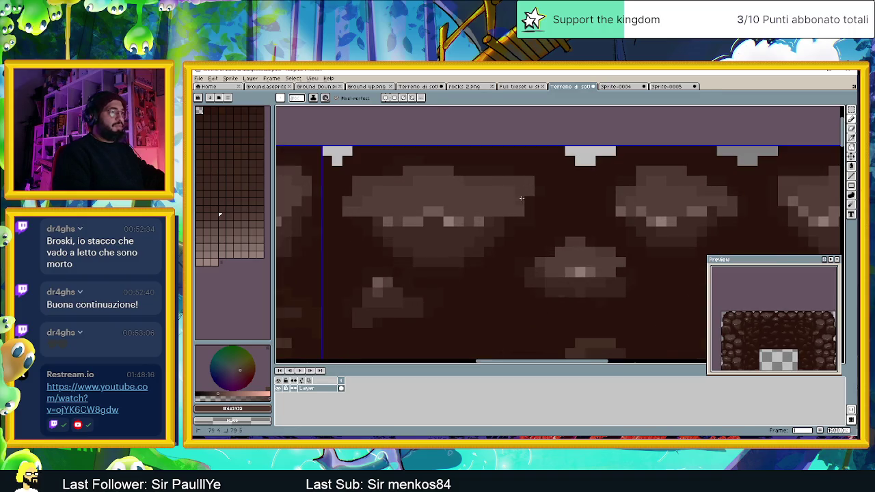
pyautogui.scroll(-1, 521, 231)
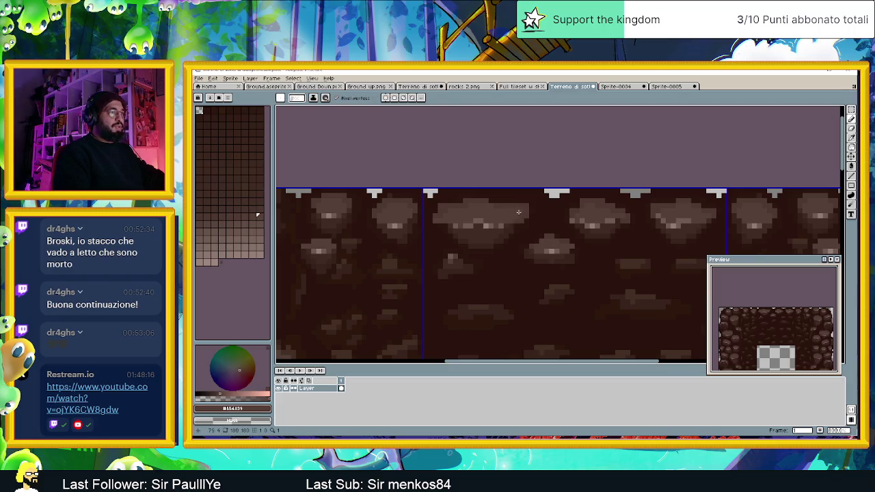
pyautogui.keyDown('alt'); pyautogui.click(529, 203); pyautogui.keyUp('alt')
pyautogui.scroll(-5, 600, 224)
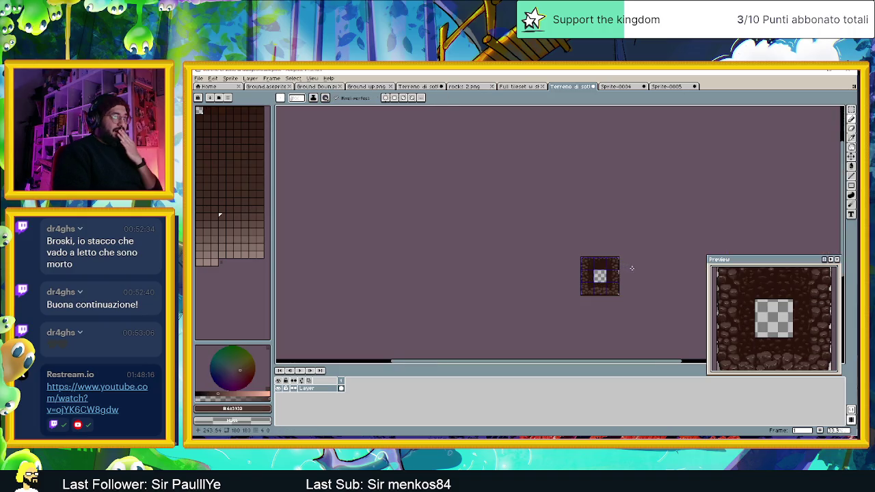
pyautogui.scroll(1, 630, 271)
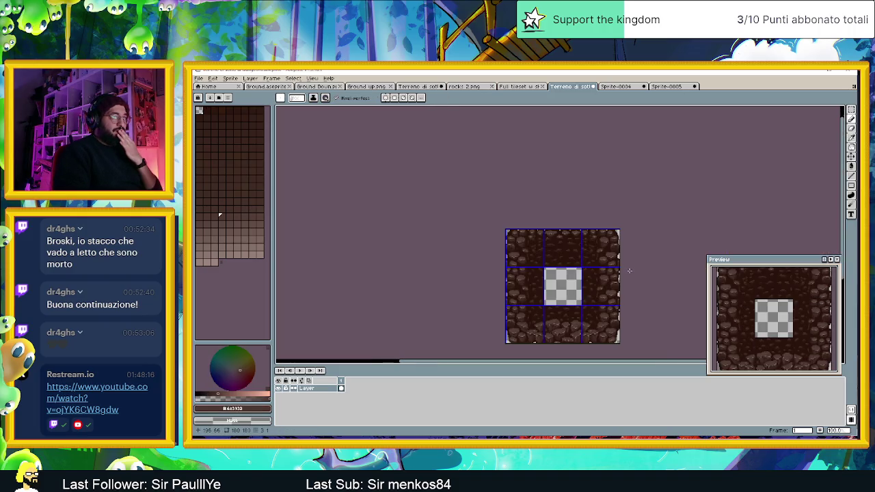
pyautogui.scroll(3, 509, 236)
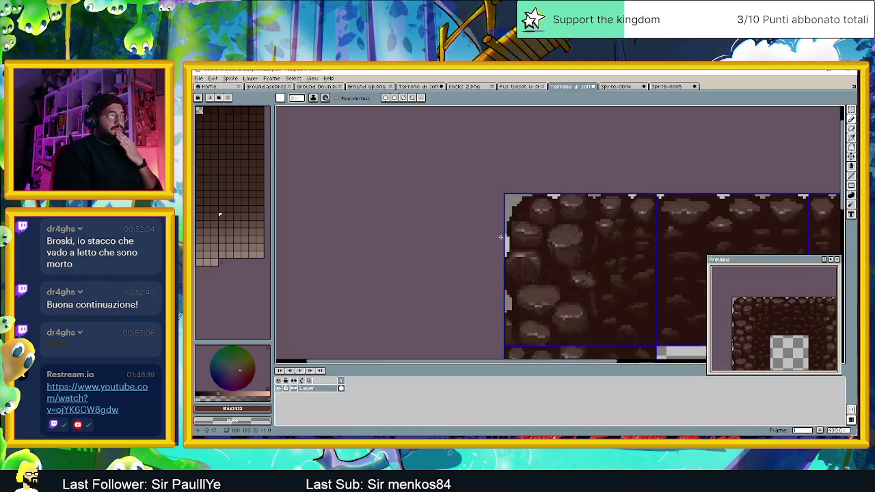
pyautogui.scroll(1, 520, 190)
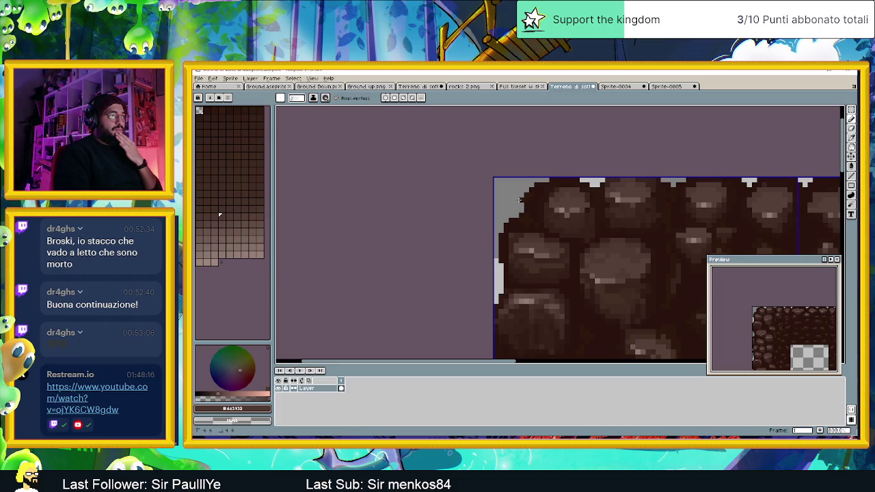
pyautogui.scroll(-5, 496, 219)
pyautogui.scroll(-1, 522, 257)
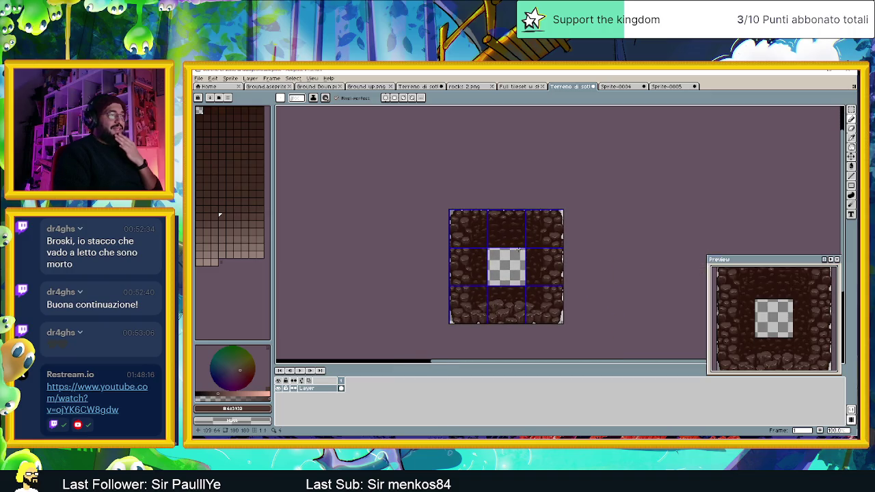
# Step: Save the tile set, then save a png copy as Terreno di sotto al dungeon2.png
pyautogui.hotkey('ctrl', 's')
pyautogui.press('v')
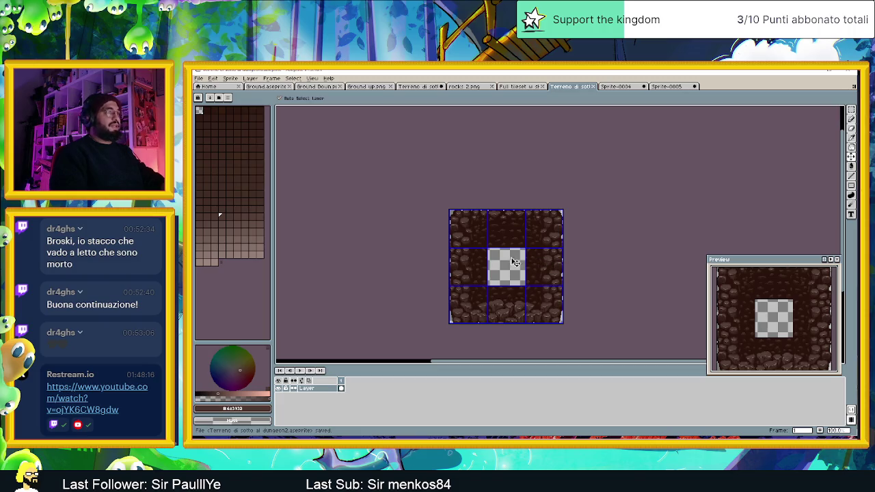
pyautogui.hotkey('ctrl', 'shift', 's')
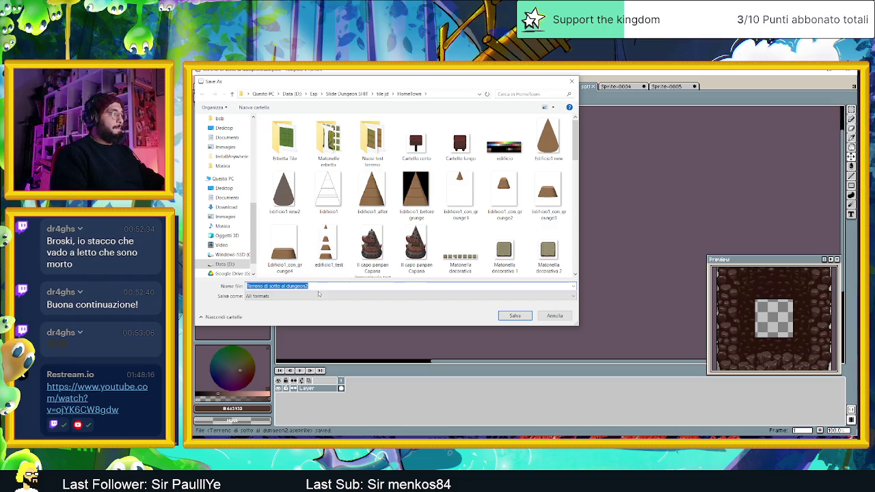
pyautogui.click(301, 296)
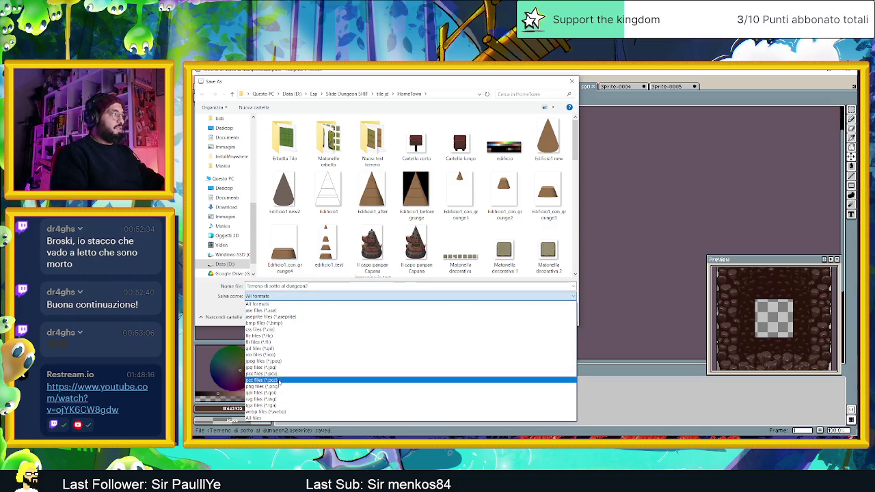
pyautogui.click(279, 387)
pyautogui.click(516, 315)
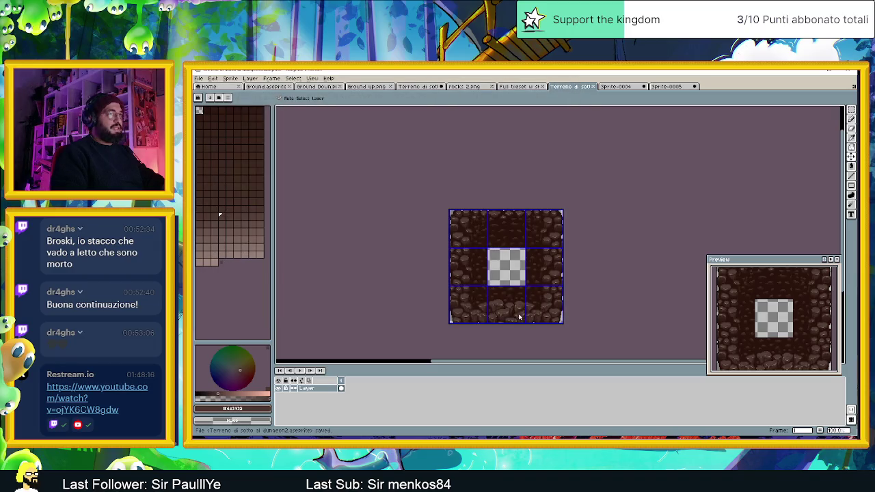
# Step: Close the Sprite-0004 and Sprite-0005 documents, discarding their unsaved changes
pyautogui.click(643, 87)
pyautogui.click(526, 270)
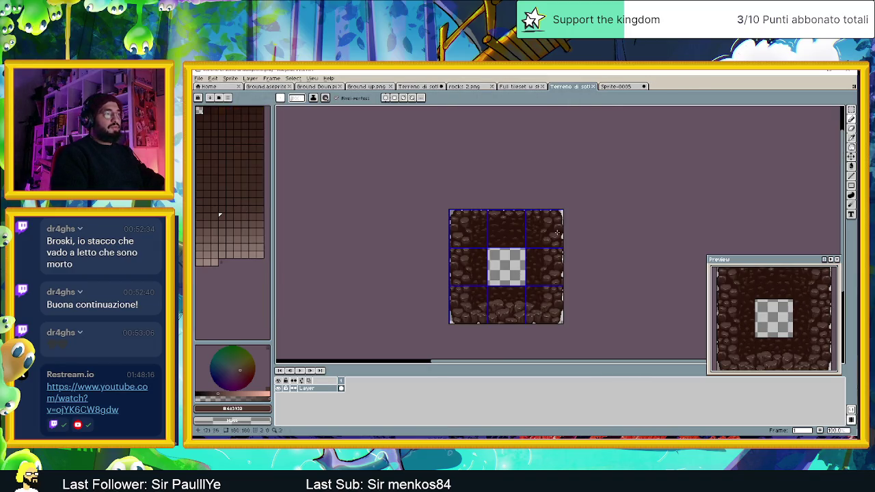
pyautogui.click(643, 86)
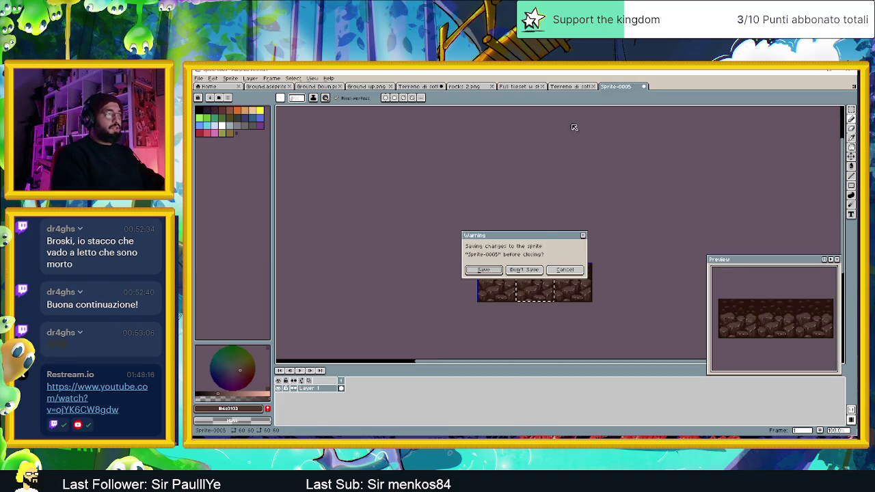
pyautogui.click(525, 269)
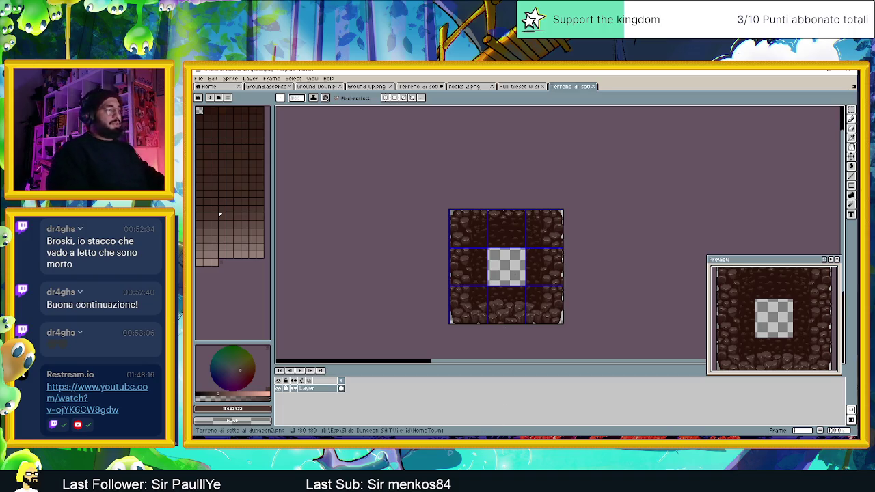
pyautogui.hotkey('alt', 'Tab')
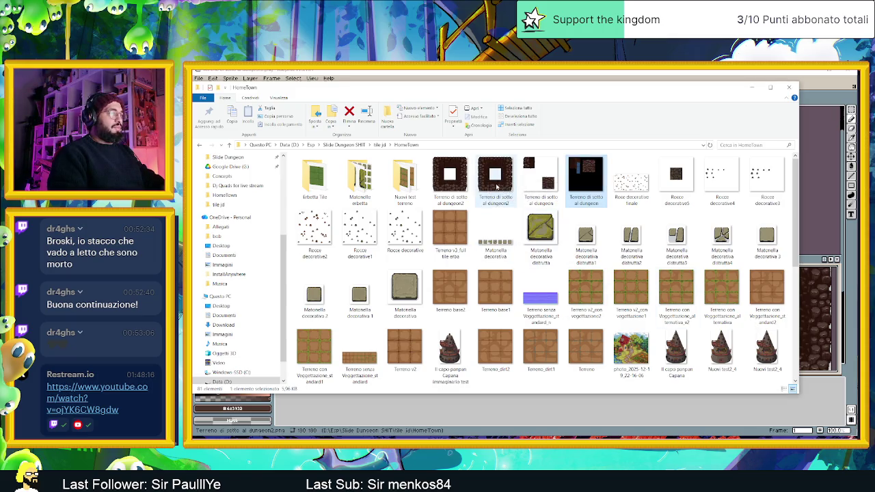
# Step: Select the Terreno di sotto al dungeon2 thumbnail and minimize File Explorer to reveal Aseprite
pyautogui.click(457, 179)
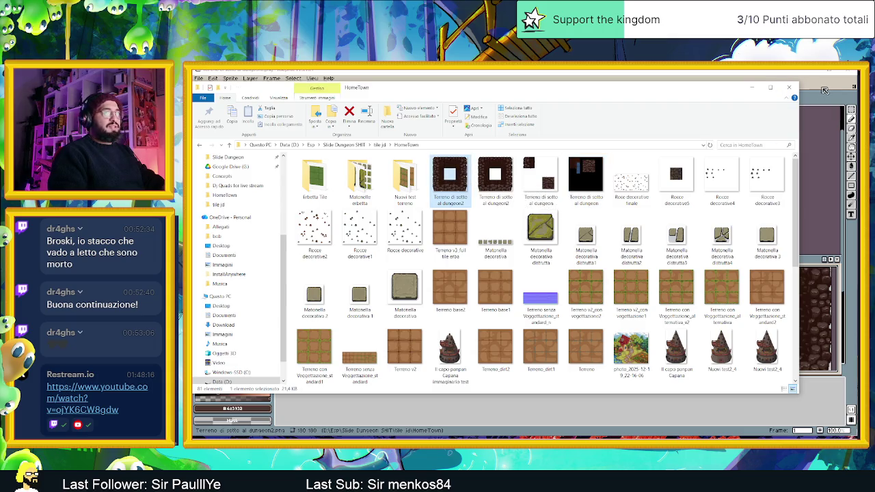
pyautogui.click(751, 87)
pyautogui.scroll(2, 527, 280)
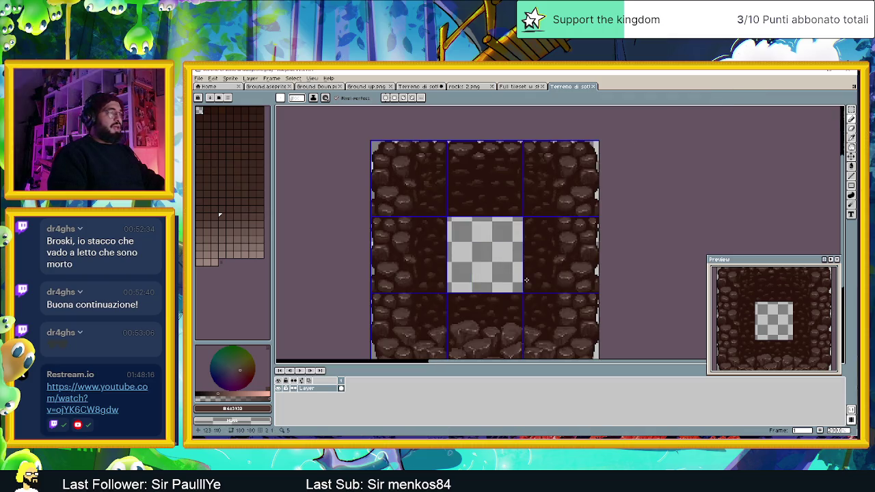
# Step: Marquee the small vertical blue wall strip in the full tileset and close rocks 2.png
pyautogui.scroll(-2, 522, 246)
pyautogui.scroll(2, 523, 246)
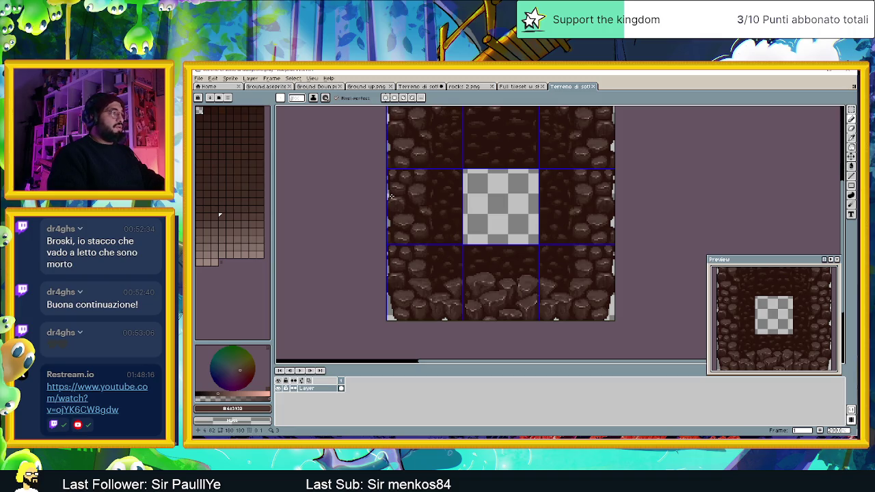
pyautogui.scroll(-2, 461, 208)
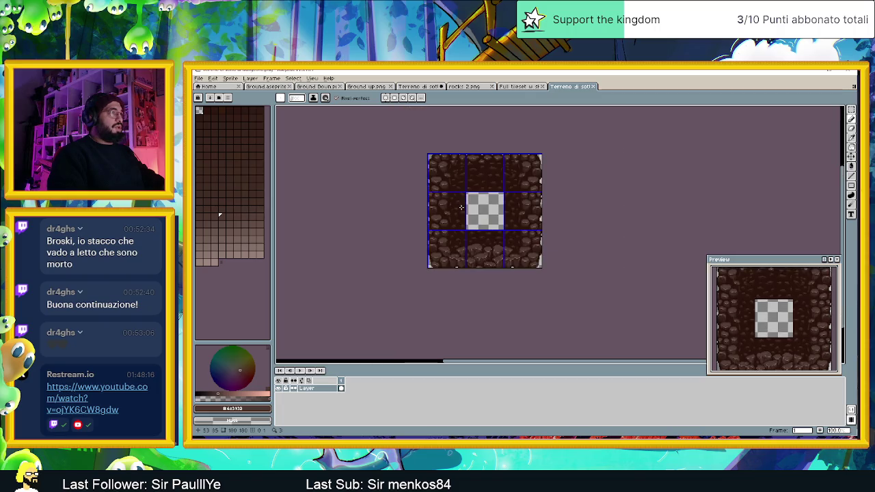
pyautogui.scroll(1, 461, 207)
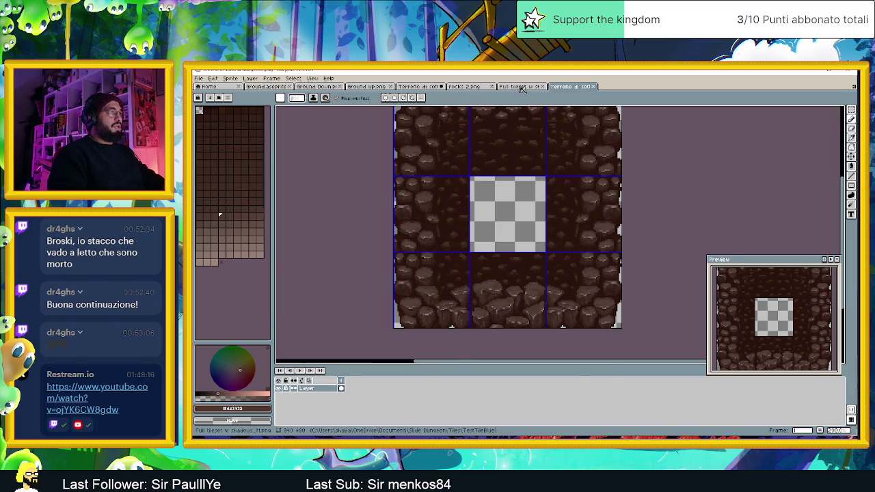
pyautogui.hotkey('ctrl', 'shift', 'Tab')
pyautogui.scroll(-2, 400, 206)
pyautogui.click(851, 110)
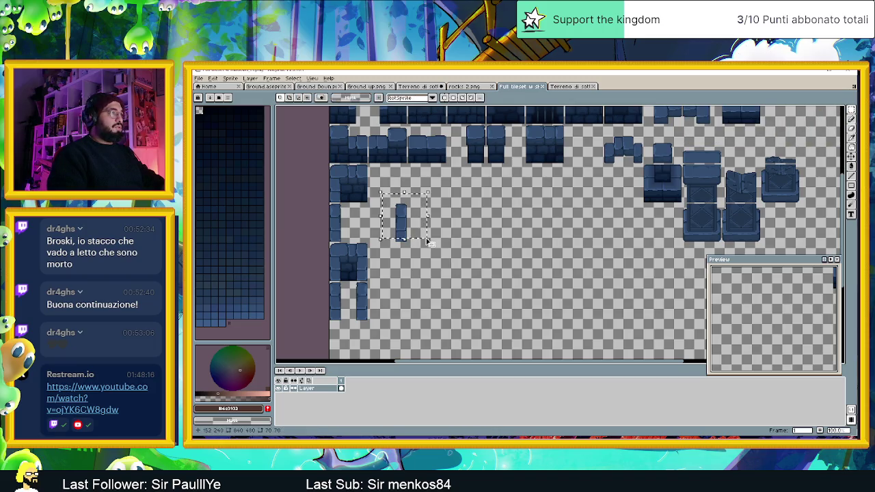
pyautogui.moveTo(382, 192); pyautogui.dragTo(432, 258)
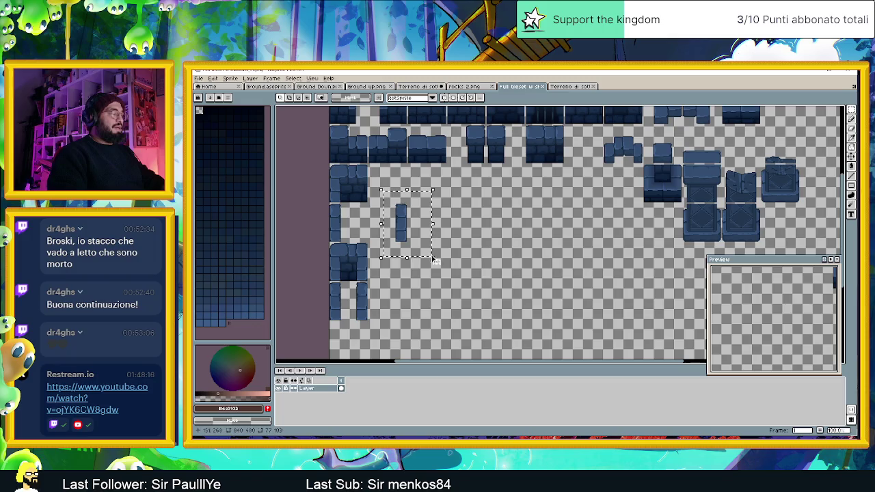
pyautogui.click(472, 86)
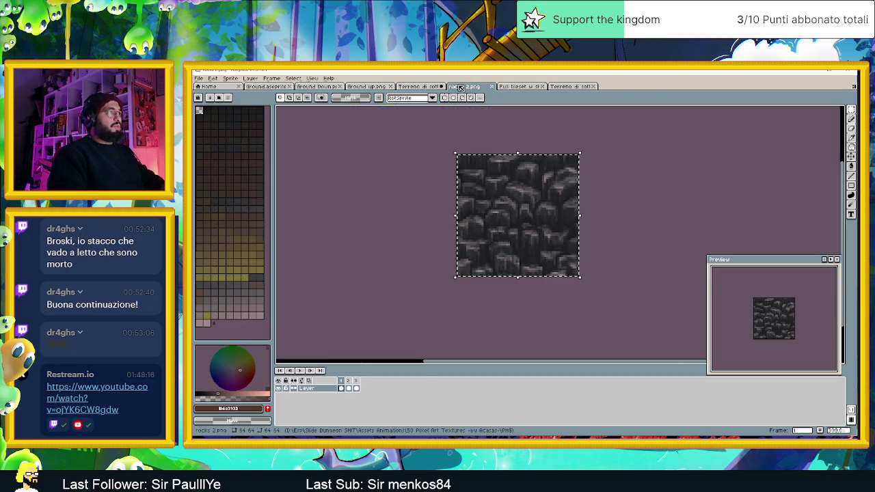
pyautogui.click(488, 87)
pyautogui.click(521, 86)
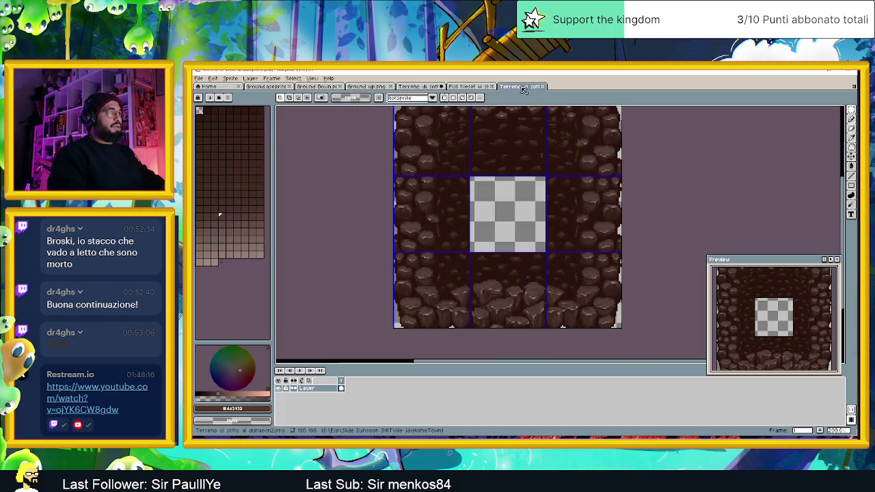
# Step: On a new layer, paste the blue strip against the checker tile's left and right sides
pyautogui.hotkey('ctrl', 'v')
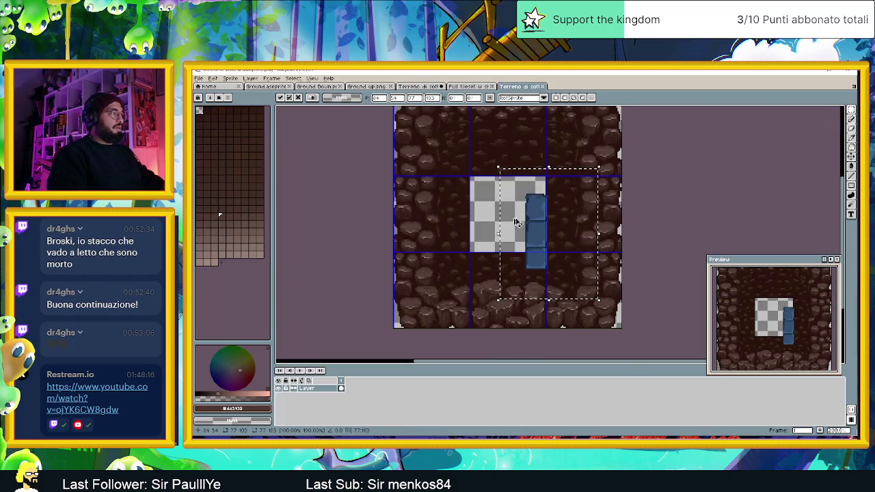
pyautogui.press('Escape')
pyautogui.rightClick(322, 387)
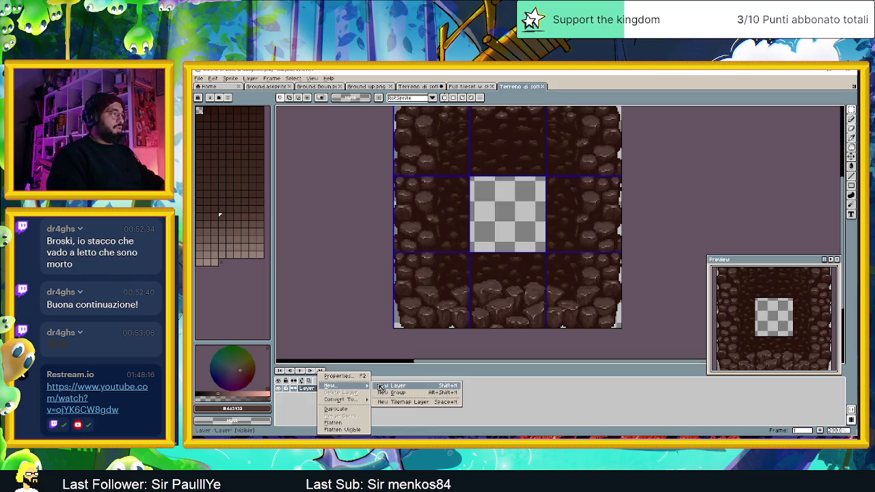
pyautogui.click(389, 386)
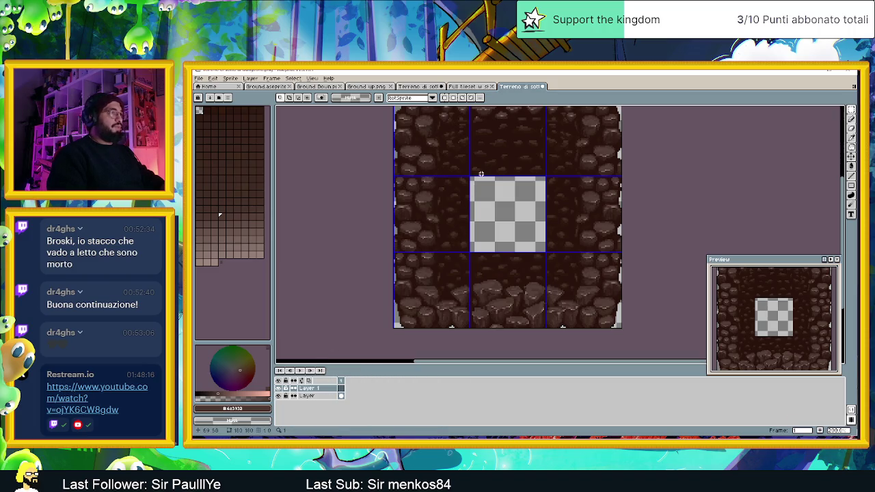
pyautogui.hotkey('ctrl', 'v')
pyautogui.moveTo(537, 206)
pyautogui.mouseDown()
pyautogui.moveTo(459, 205)
pyautogui.moveTo(539, 220)
pyautogui.moveTo(560, 205)
pyautogui.mouseUp()
pyautogui.hotkey('ctrl', 'v')
pyautogui.hotkey('ctrl', 'd')
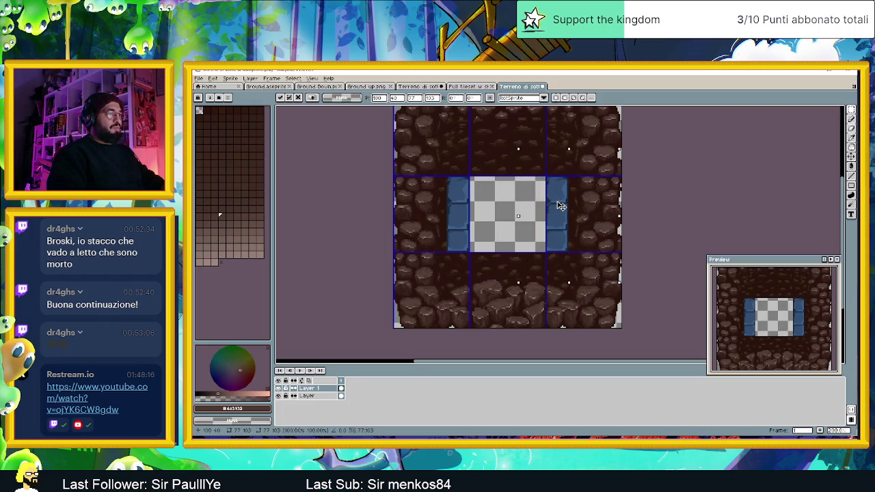
pyautogui.click(586, 208)
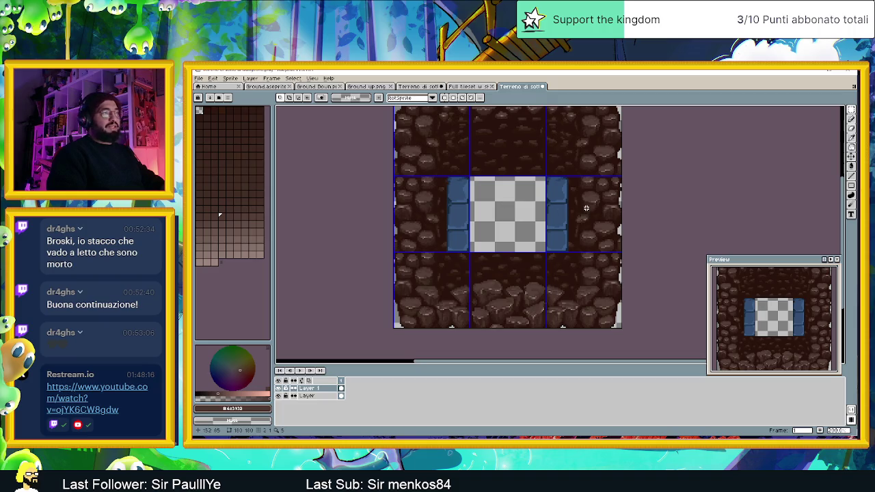
pyautogui.scroll(-2, 586, 208)
pyautogui.scroll(1, 560, 238)
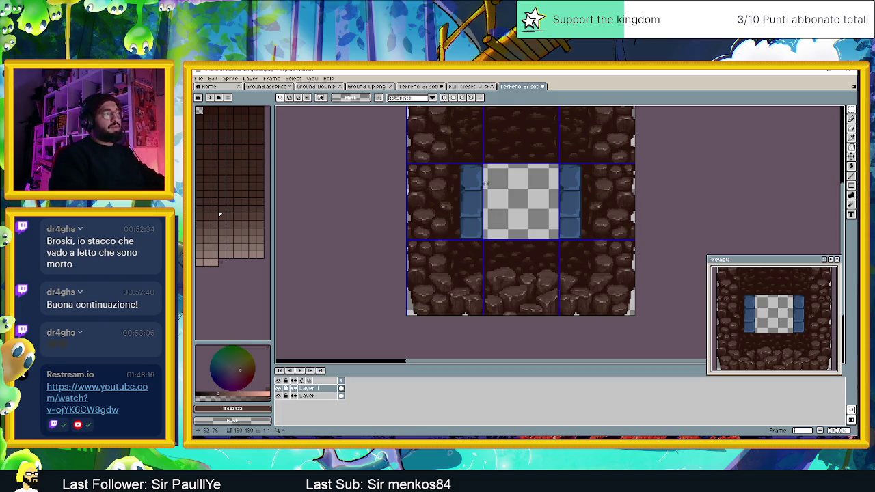
# Step: Add a new layer and rename Layer 2 to 'Sfumatura' in Layer Properties
pyautogui.scroll(-2, 485, 212)
pyautogui.scroll(2, 487, 184)
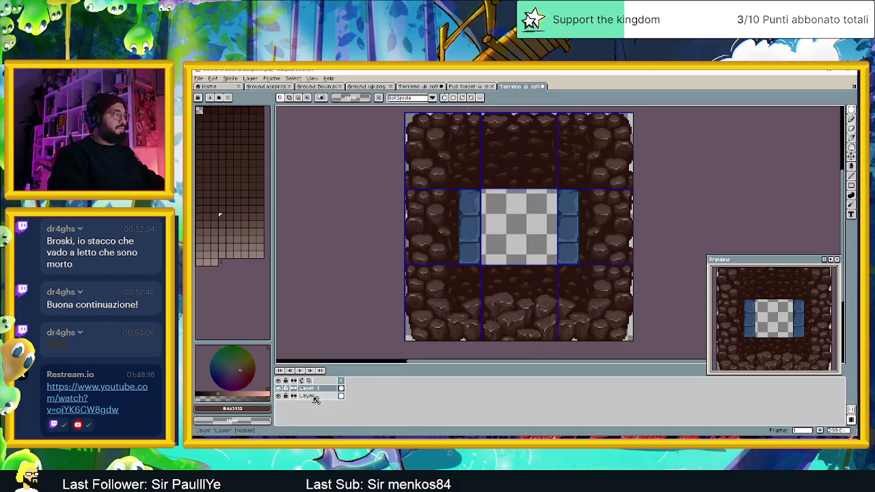
pyautogui.rightClick(313, 397)
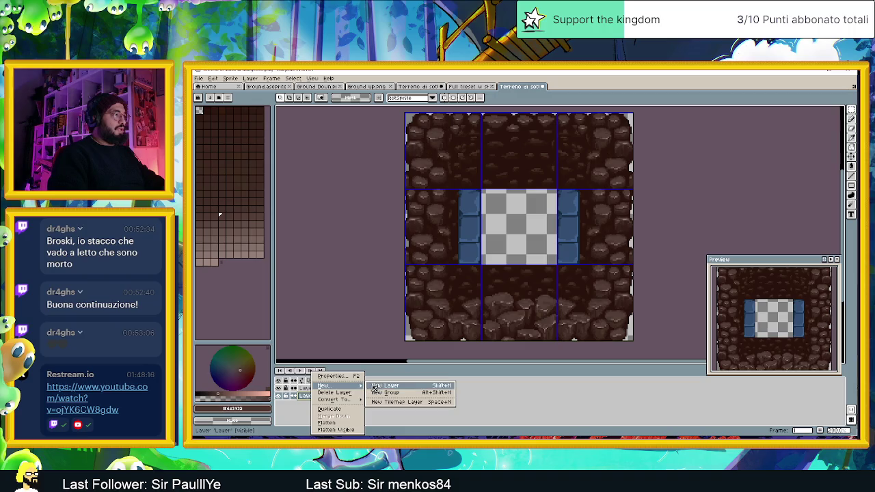
pyautogui.click(387, 385)
pyautogui.click(330, 397)
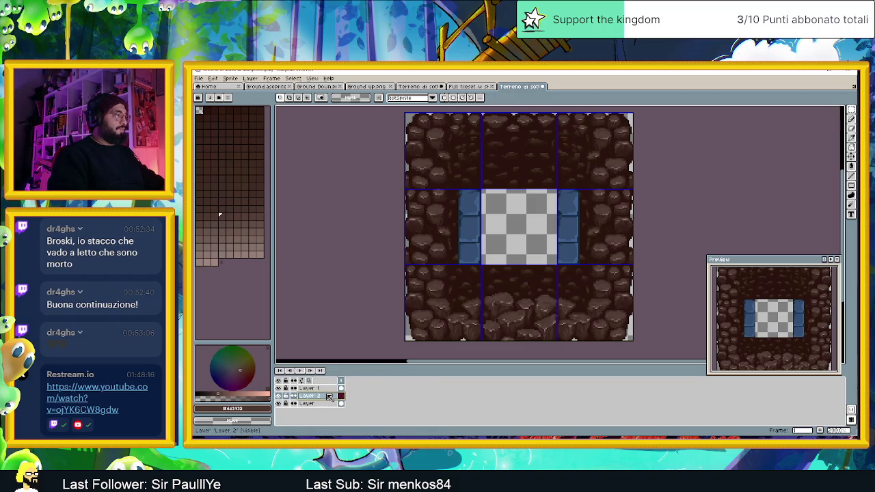
pyautogui.doubleClick(308, 397)
pyautogui.write('Sfumatura')
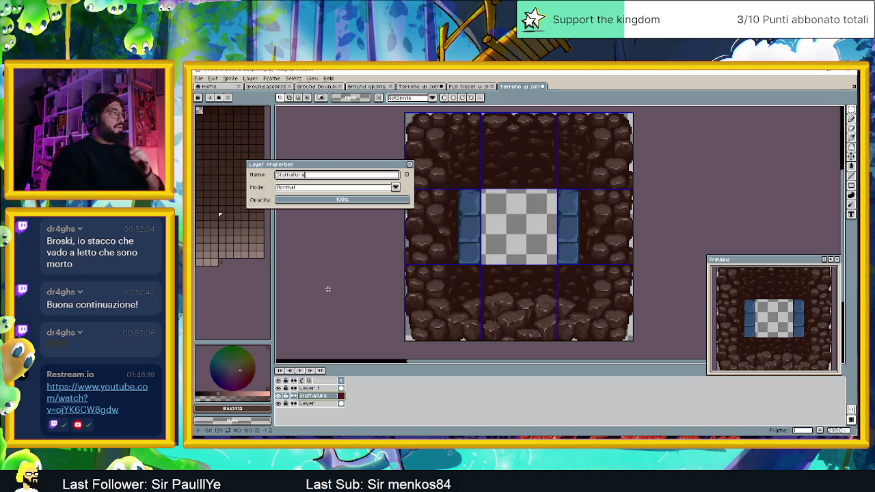
pyautogui.click(326, 289)
pyautogui.click(408, 164)
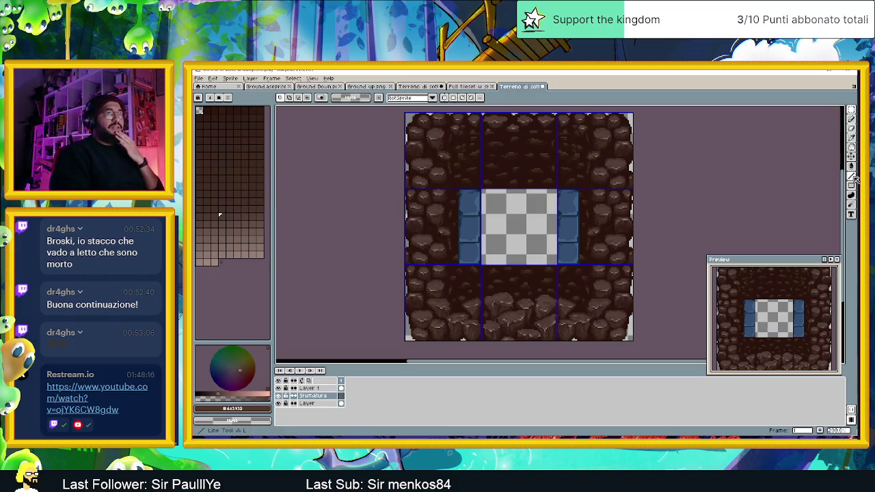
pyautogui.press('m')
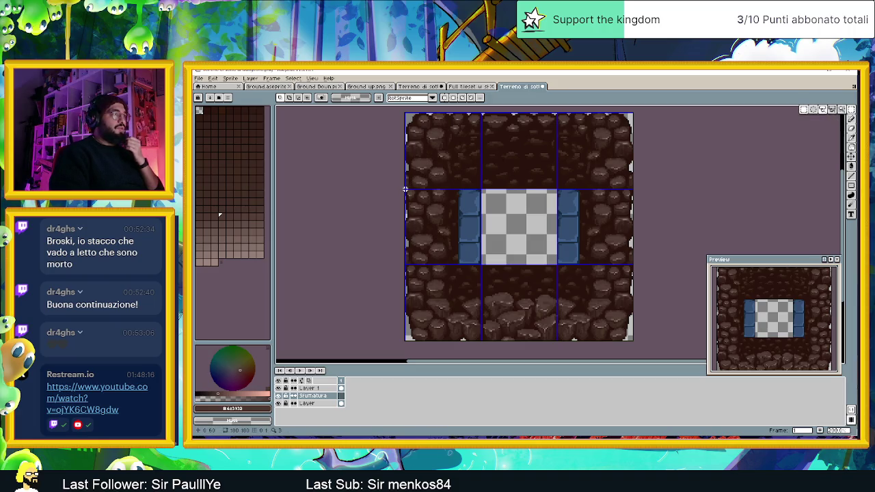
pyautogui.moveTo(406, 189); pyautogui.dragTo(481, 263)
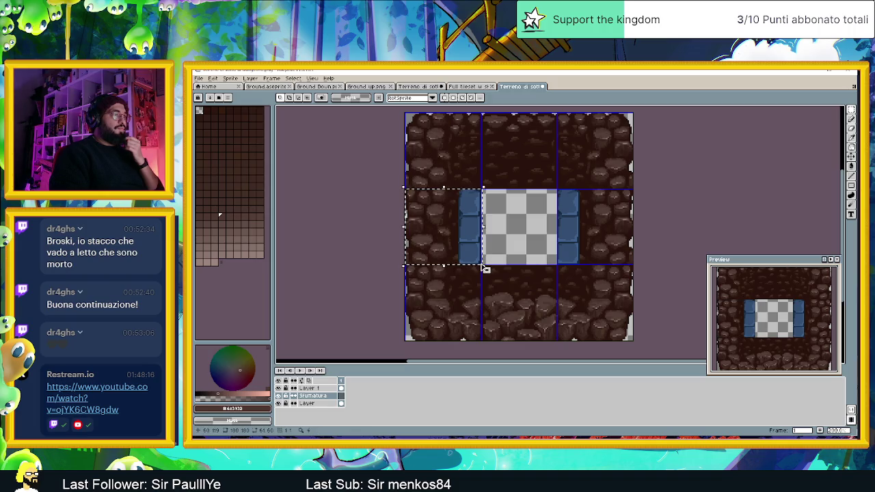
pyautogui.click(851, 166)
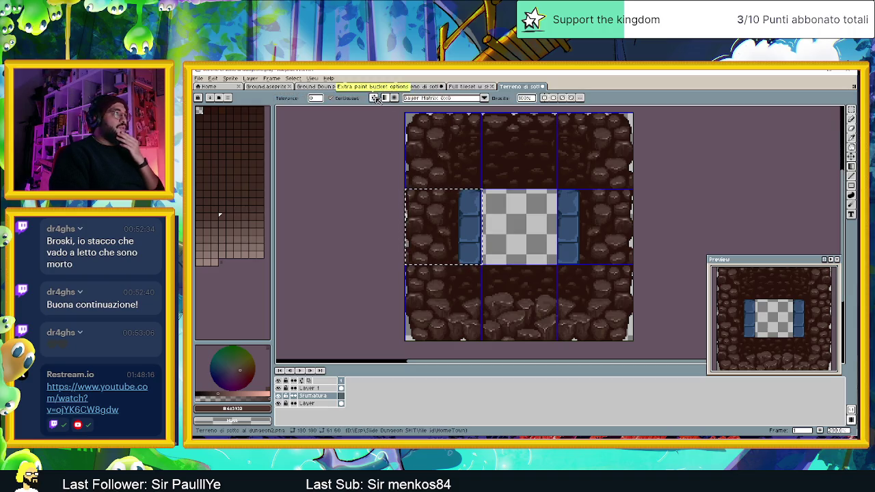
pyautogui.click(413, 97)
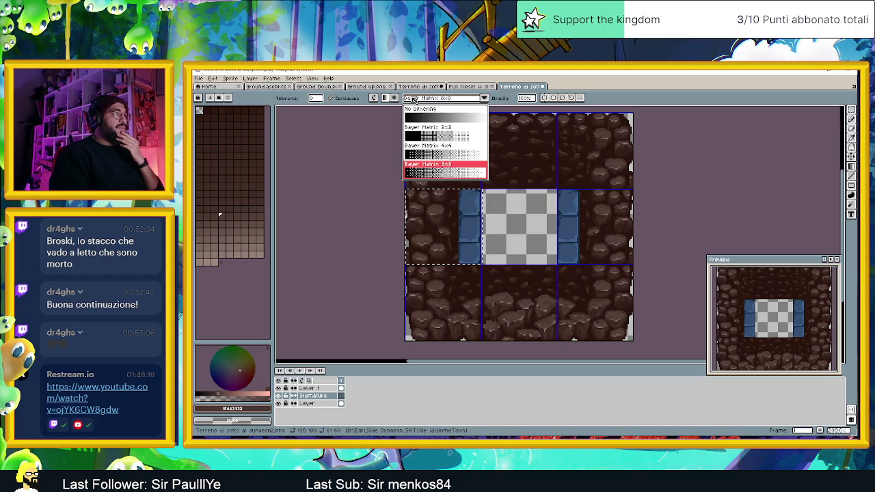
pyautogui.click(424, 117)
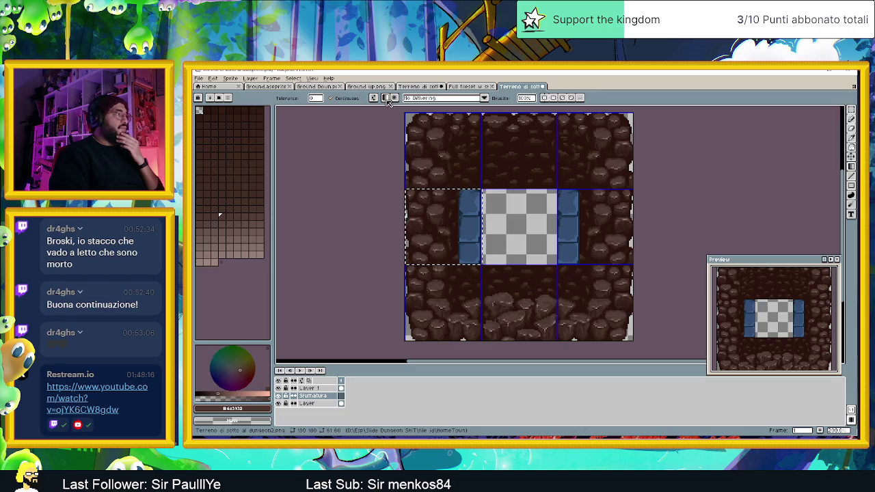
pyautogui.scroll(1, 411, 217)
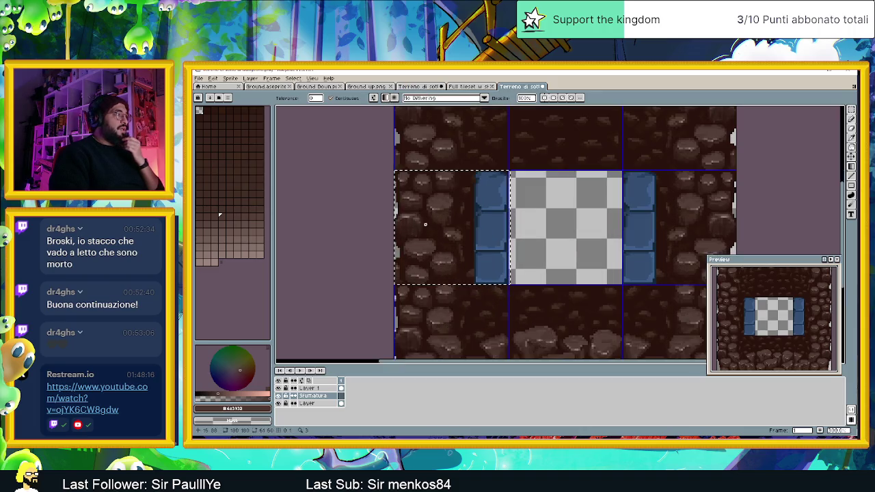
pyautogui.click(219, 391)
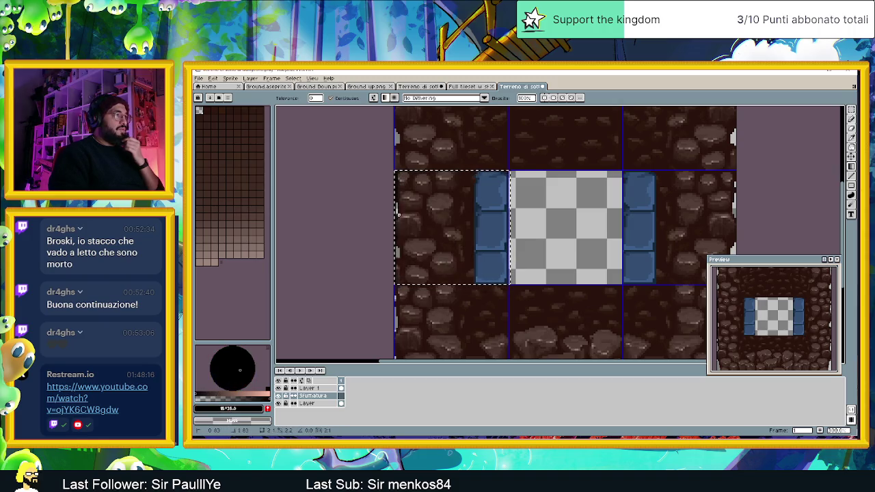
pyautogui.moveTo(408, 216); pyautogui.dragTo(465, 222)
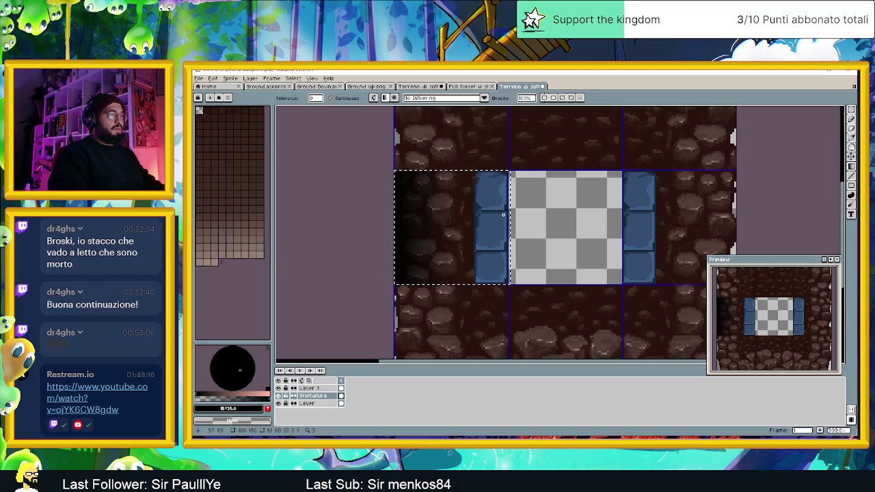
pyautogui.click(508, 216)
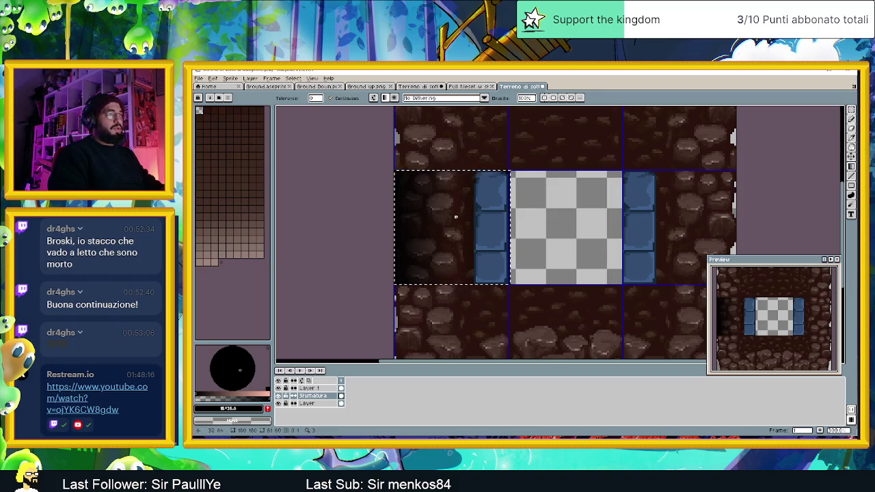
pyautogui.scroll(-5, 525, 226)
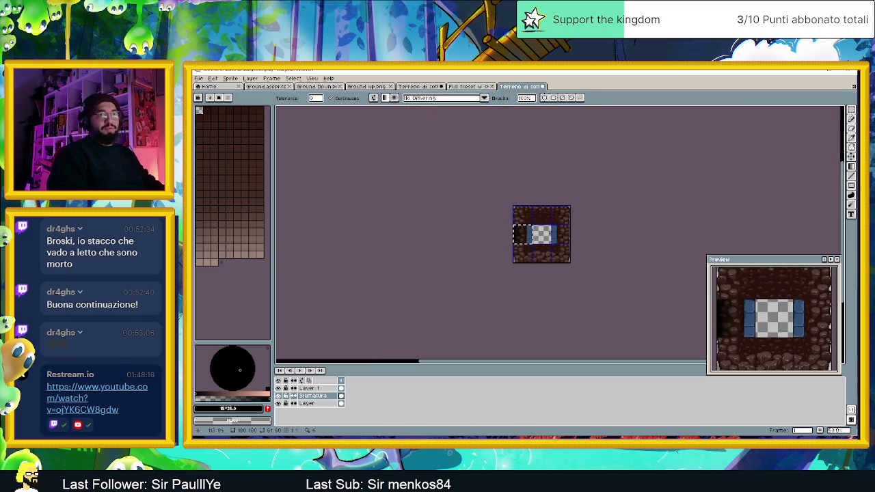
pyautogui.click(851, 110)
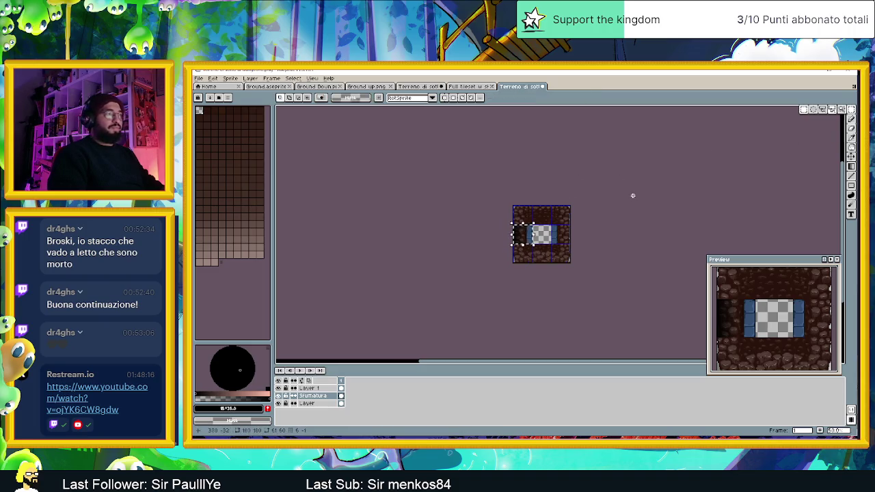
pyautogui.scroll(5, 537, 230)
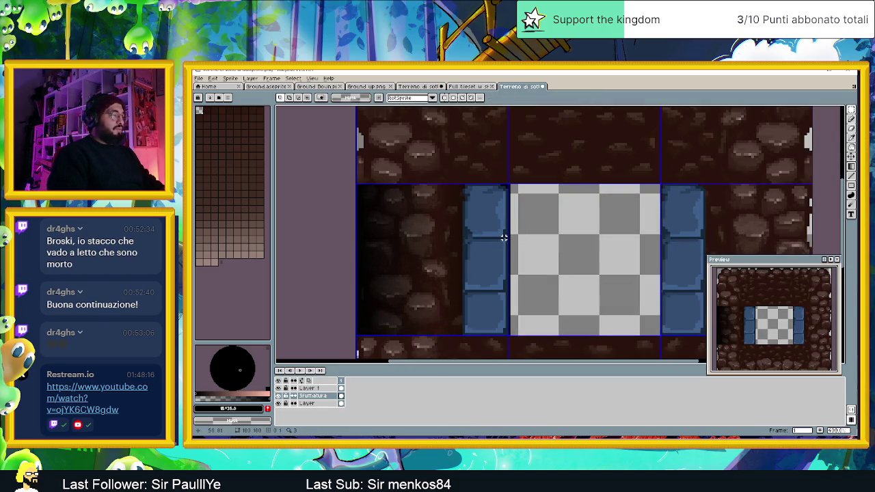
pyautogui.scroll(-1, 504, 237)
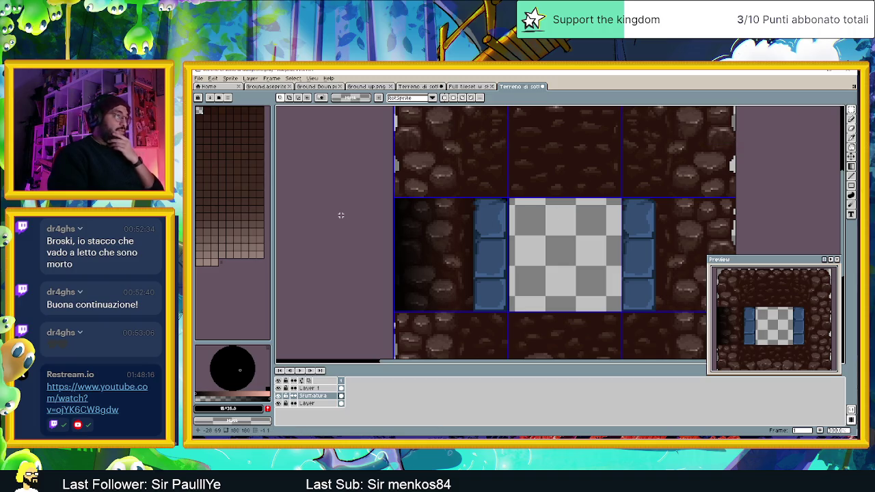
pyautogui.moveTo(356, 189); pyautogui.dragTo(555, 339)
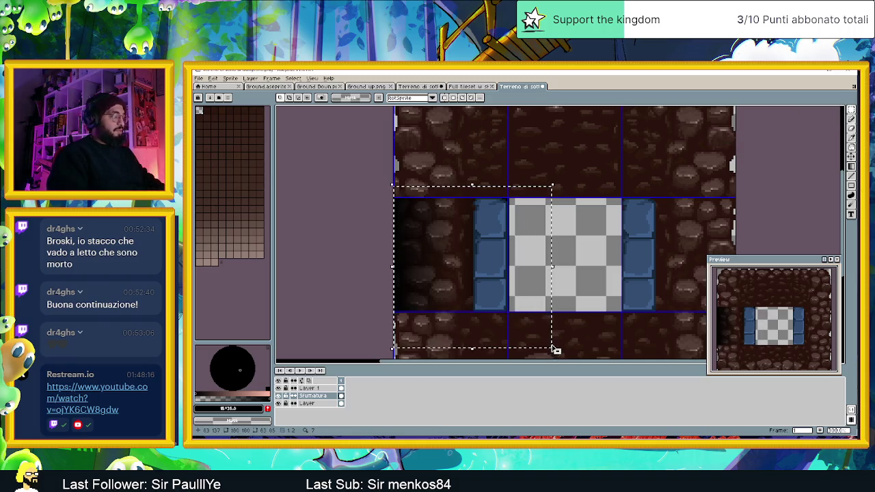
# Step: Copy the dark wall shading onto the bottom-centre tile, rotated 90° beneath the checkered centre
pyautogui.scroll(-3, 576, 282)
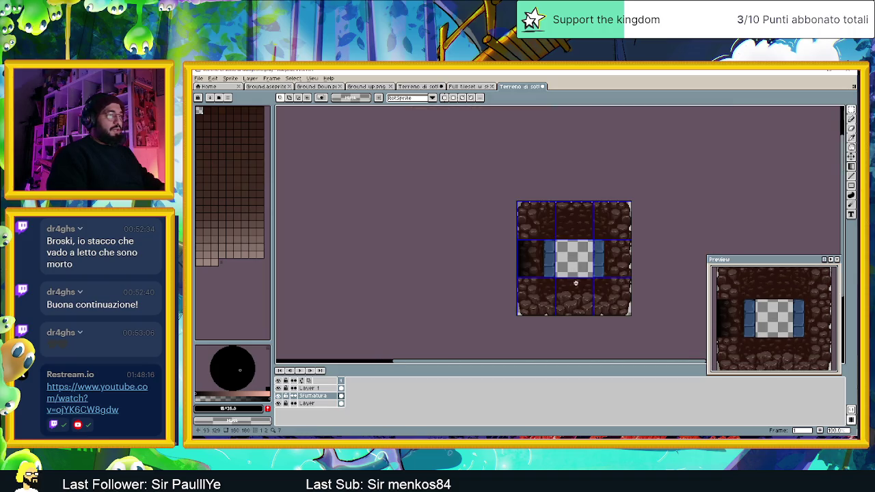
pyautogui.moveTo(576, 295); pyautogui.dragTo(586, 286)
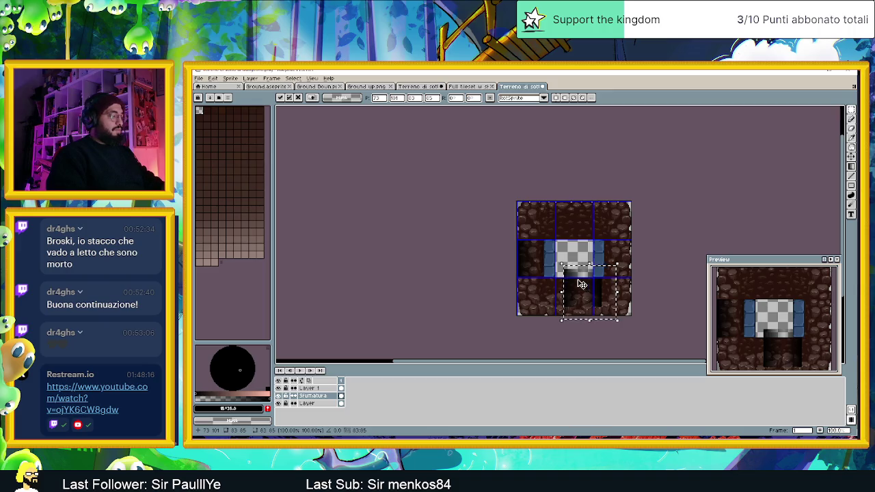
pyautogui.moveTo(618, 258); pyautogui.dragTo(573, 290)
pyautogui.scroll(2, 573, 290)
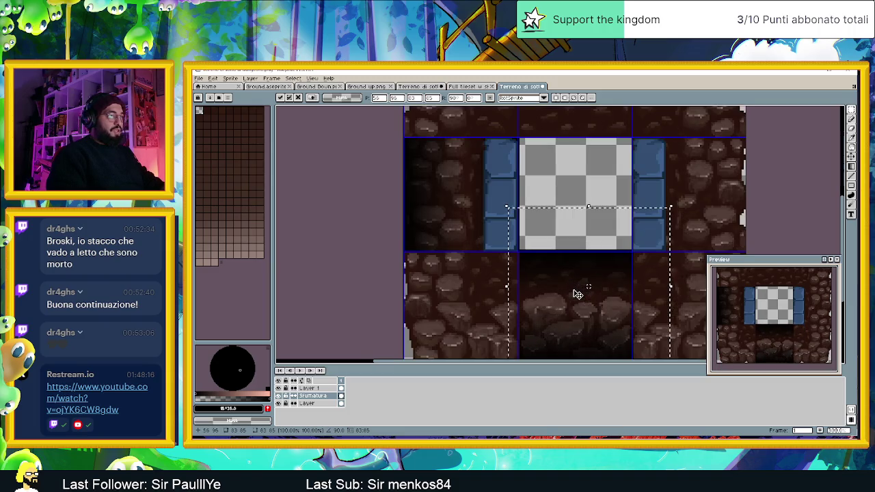
pyautogui.scroll(1, 588, 290)
pyautogui.moveTo(587, 285); pyautogui.dragTo(563, 211)
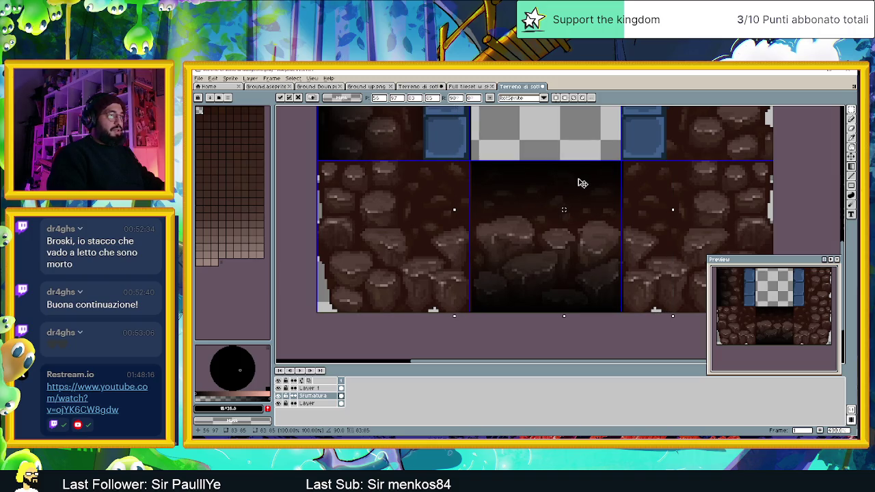
pyautogui.hotkey('ctrl', 'd')
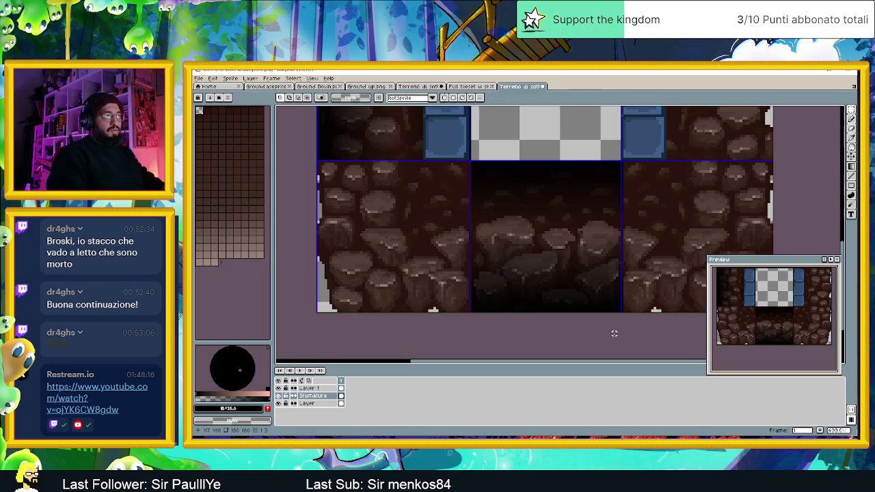
pyautogui.scroll(1, 581, 217)
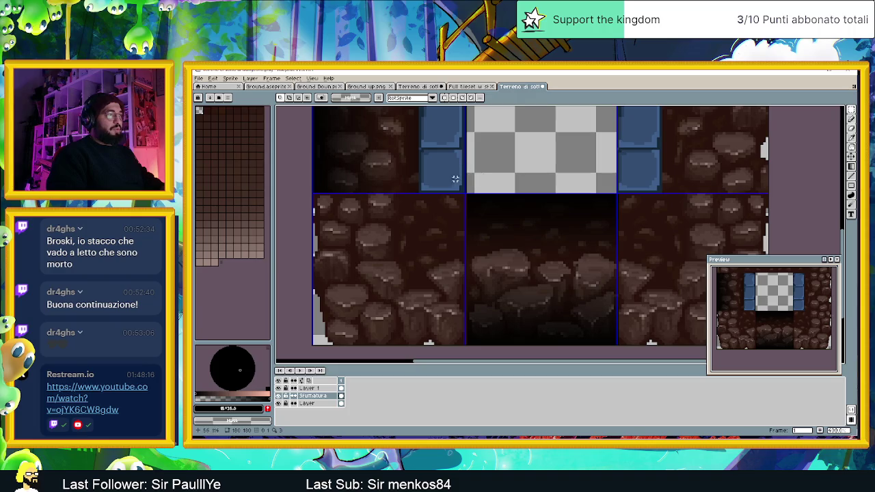
pyautogui.moveTo(467, 195); pyautogui.dragTo(655, 347)
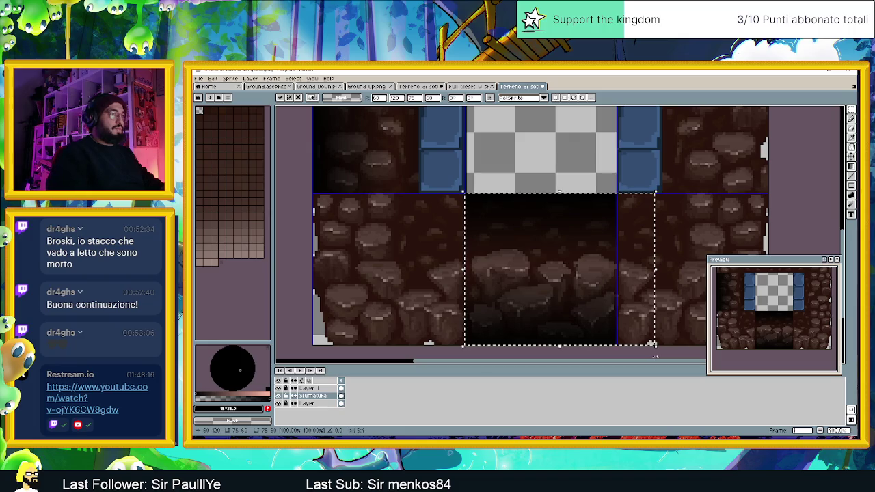
# Step: Delete the dark shading bands from the bottom-centre tile, undoing a stray rectangle
pyautogui.click(490, 239)
pyautogui.moveTo(442, 254); pyautogui.dragTo(643, 194)
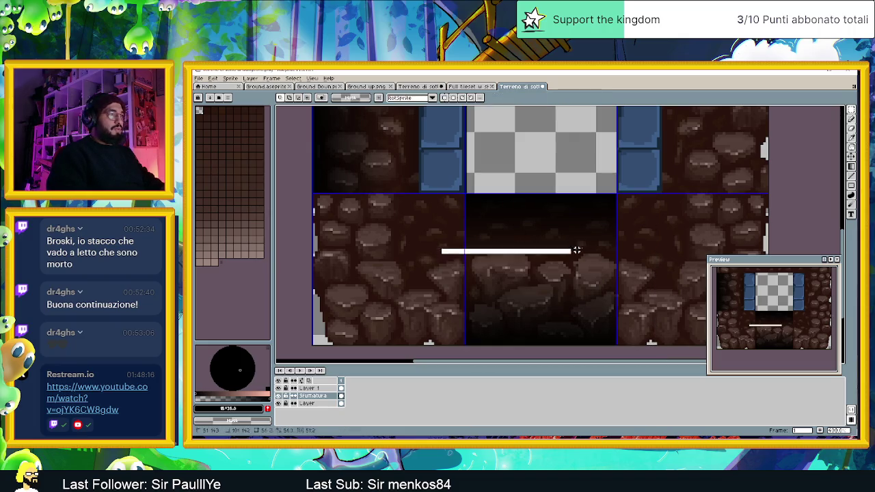
pyautogui.press('Delete')
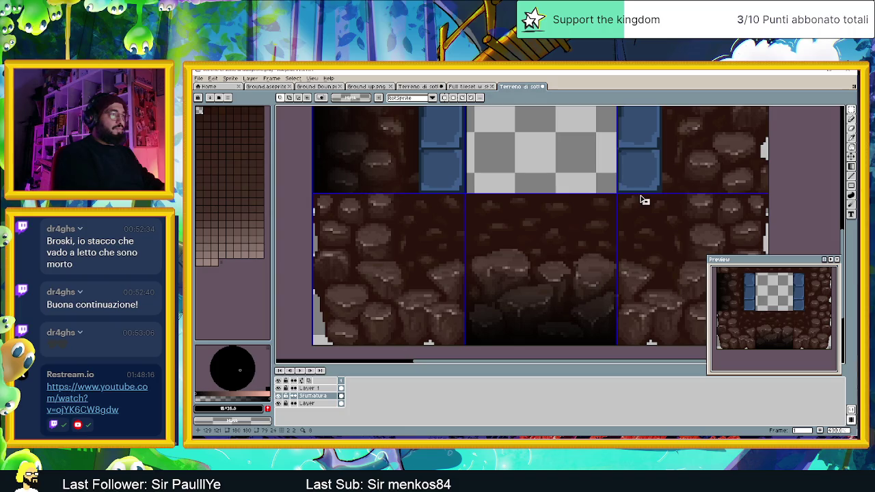
pyautogui.moveTo(438, 235); pyautogui.dragTo(641, 260)
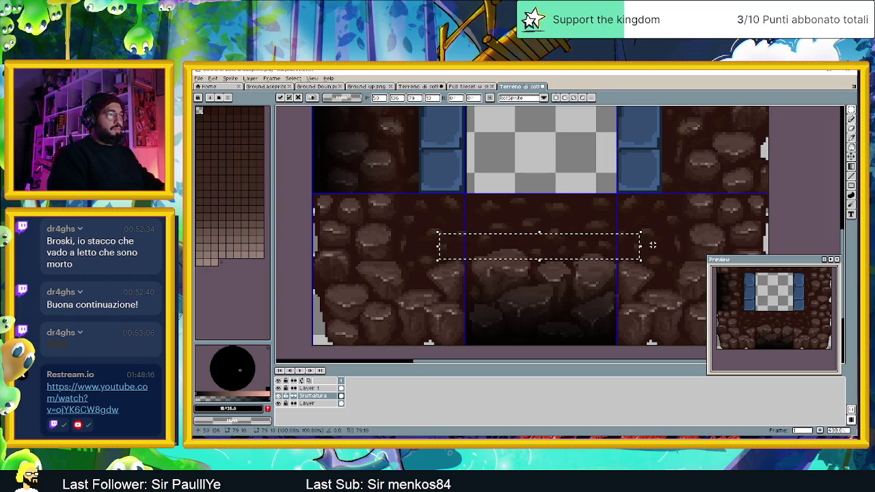
pyautogui.hotkey('ctrl', 'd')
pyautogui.press('u')
pyautogui.moveTo(651, 247); pyautogui.dragTo(440, 265)
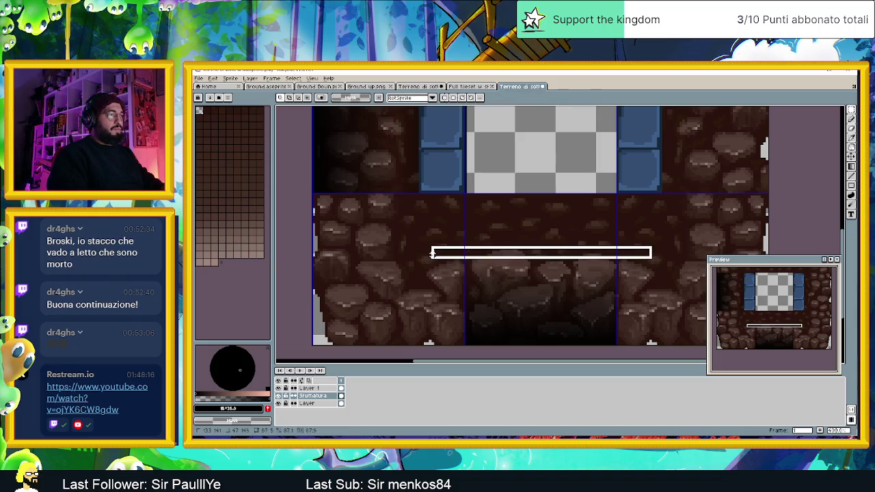
pyautogui.hotkey('ctrl', 'z')
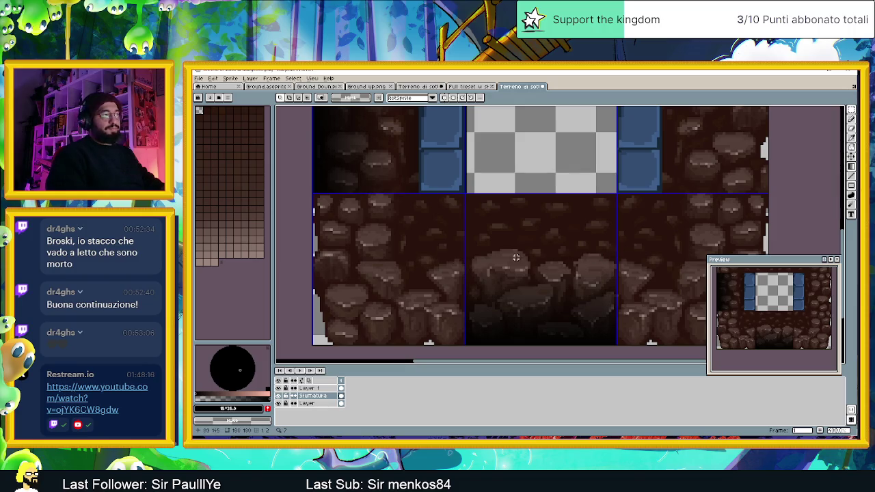
pyautogui.moveTo(433, 244); pyautogui.dragTo(646, 356)
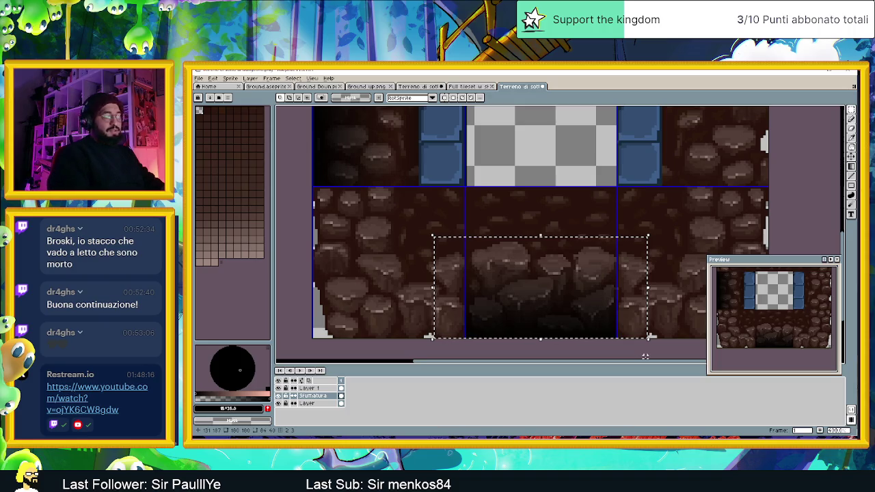
pyautogui.press('Delete')
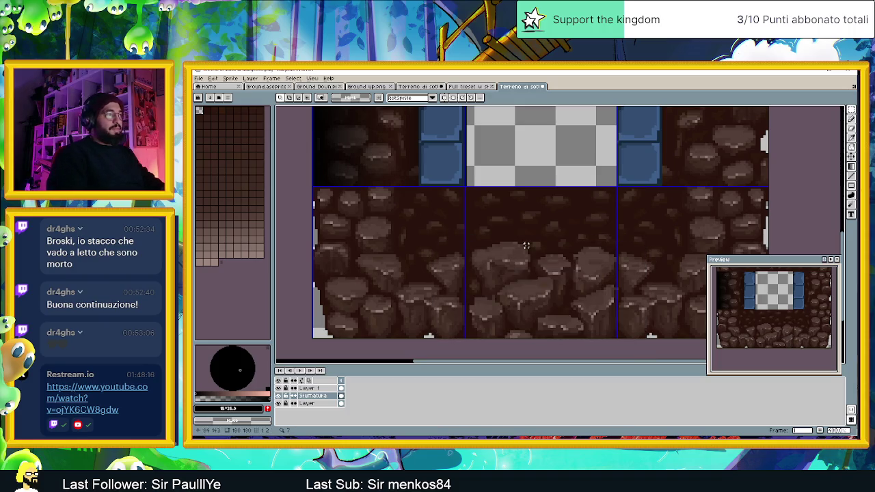
pyautogui.moveTo(464, 186); pyautogui.dragTo(614, 339)
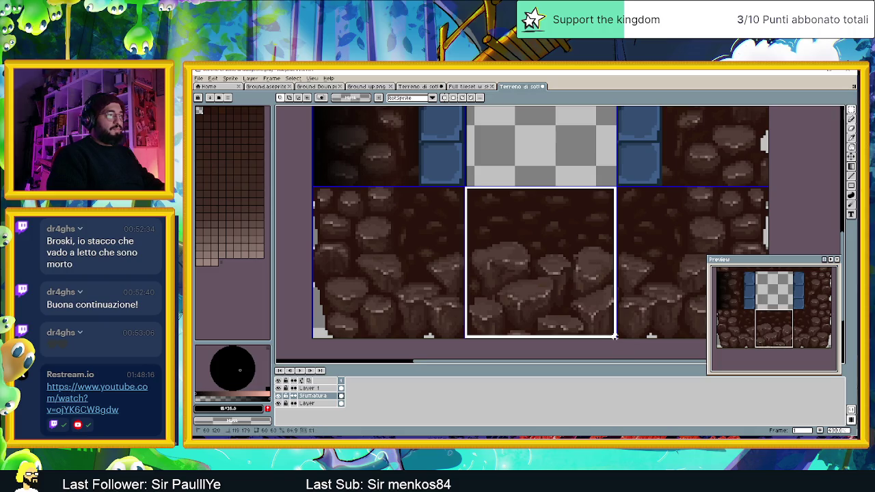
# Step: Fill the selected bottom-centre tile with a black gradient rising from its bottom edge
pyautogui.moveTo(614, 336); pyautogui.dragTo(617, 338)
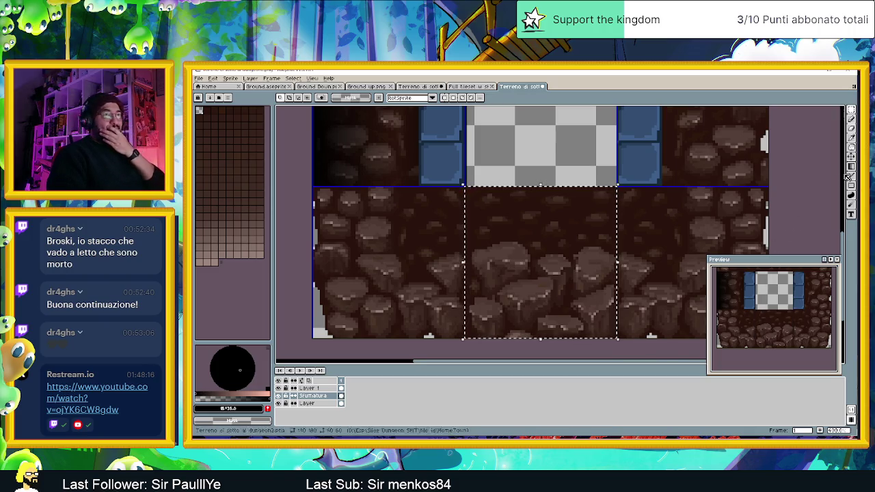
pyautogui.click(851, 166)
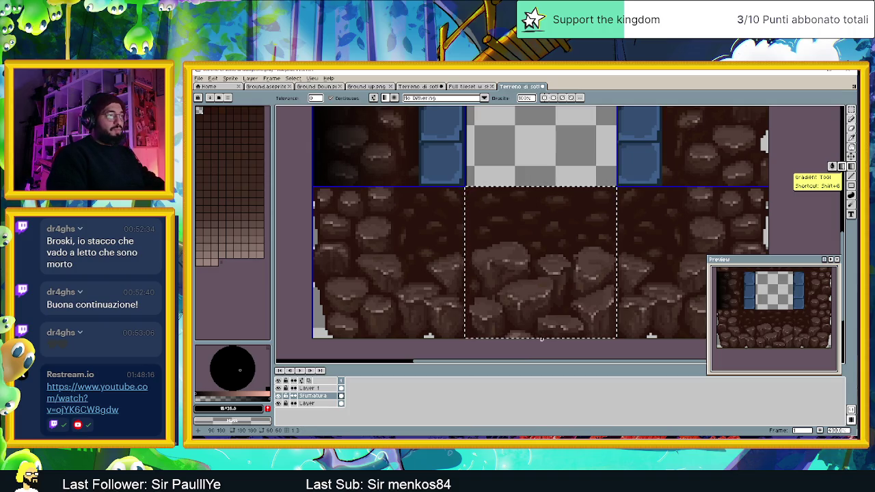
pyautogui.moveTo(540, 337); pyautogui.dragTo(538, 308)
pyautogui.moveTo(544, 274); pyautogui.dragTo(541, 298)
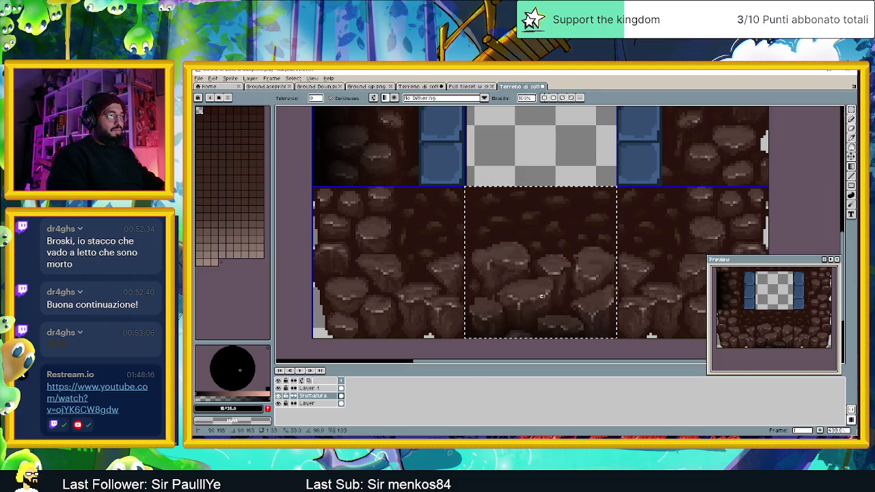
pyautogui.moveTo(544, 278)
pyautogui.mouseDown()
pyautogui.moveTo(519, 270)
pyautogui.moveTo(526, 253)
pyautogui.moveTo(529, 264)
pyautogui.mouseUp()
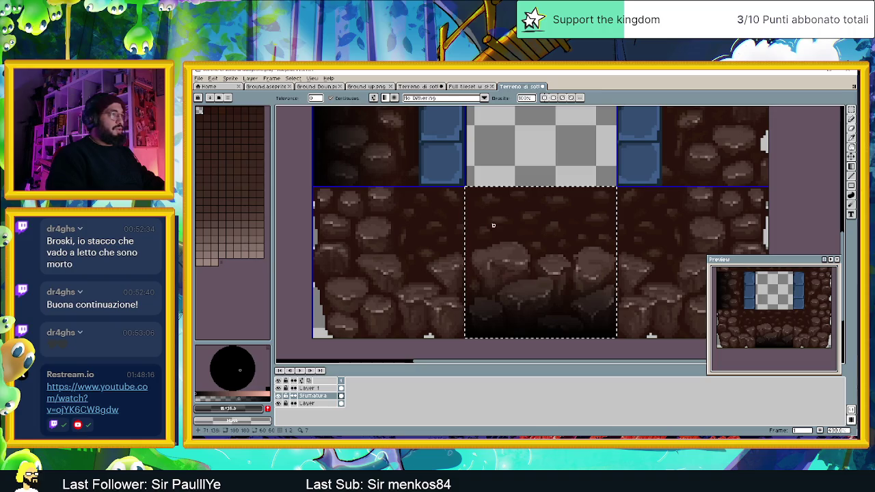
pyautogui.moveTo(536, 275); pyautogui.dragTo(536, 187)
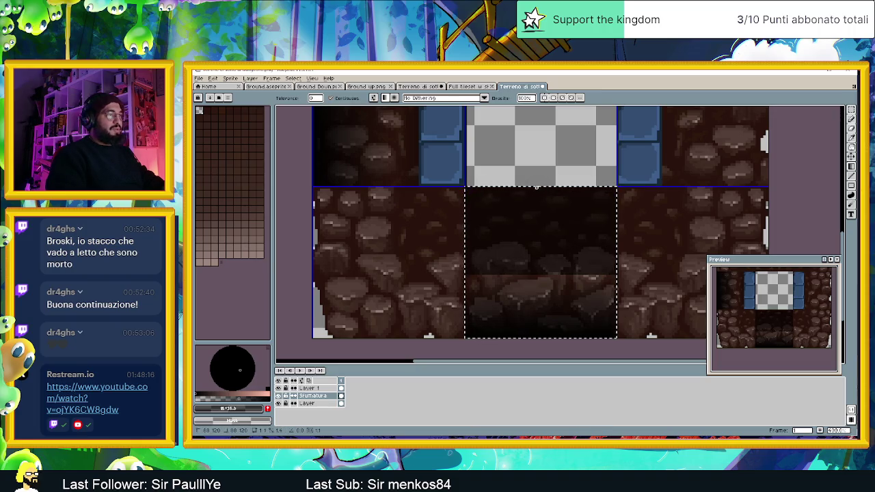
pyautogui.hotkey('ctrl', 'z')
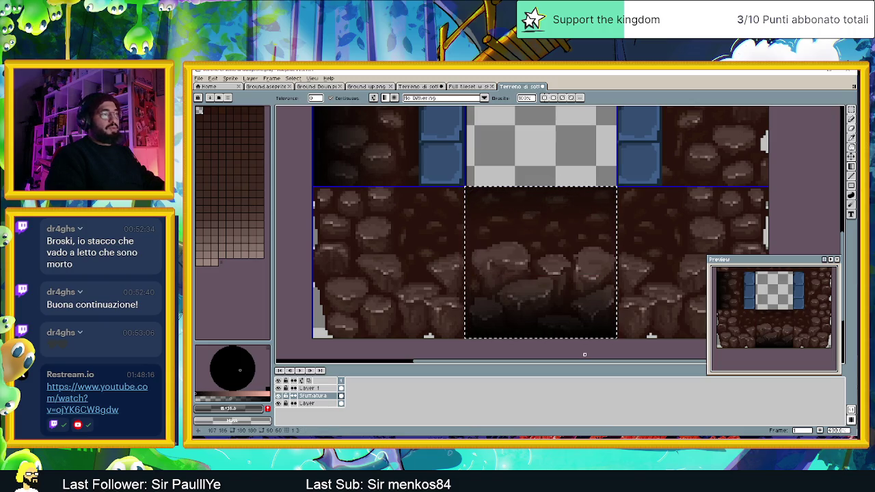
pyautogui.scroll(-2, 584, 352)
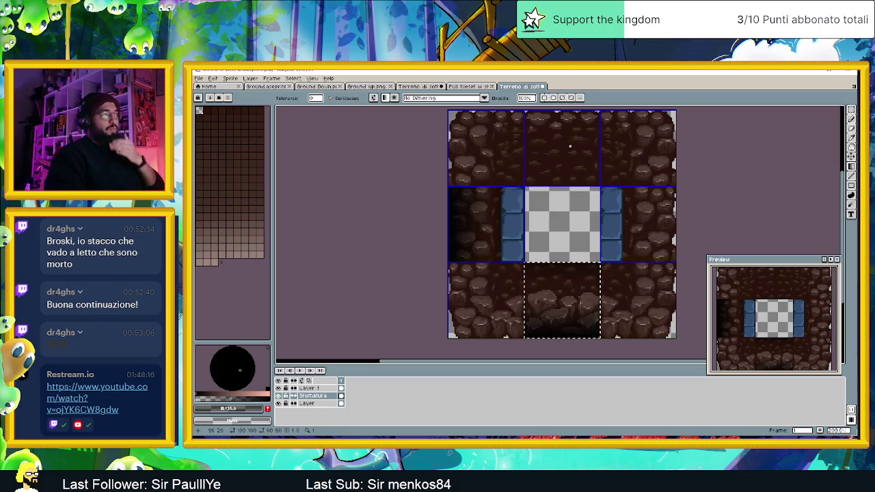
# Step: Deselect the bottom-centre tile and marquee-select the top-middle tile
pyautogui.press('m')
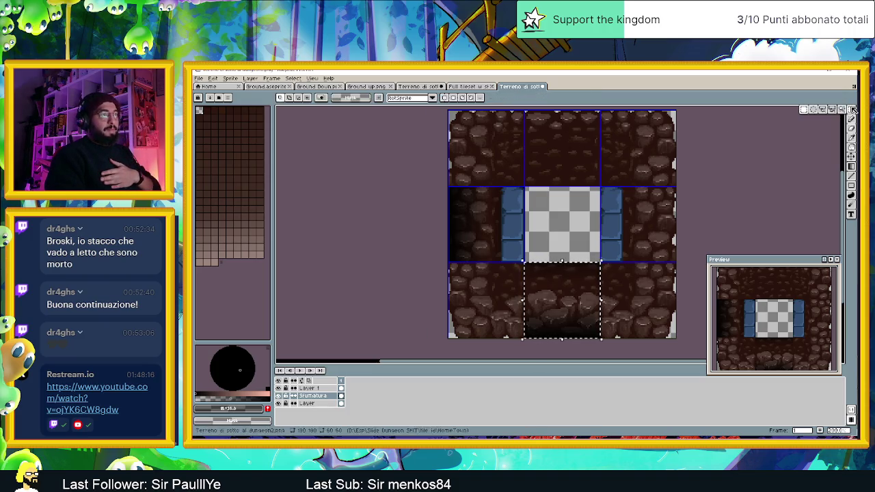
pyautogui.click(731, 142)
pyautogui.scroll(1, 552, 132)
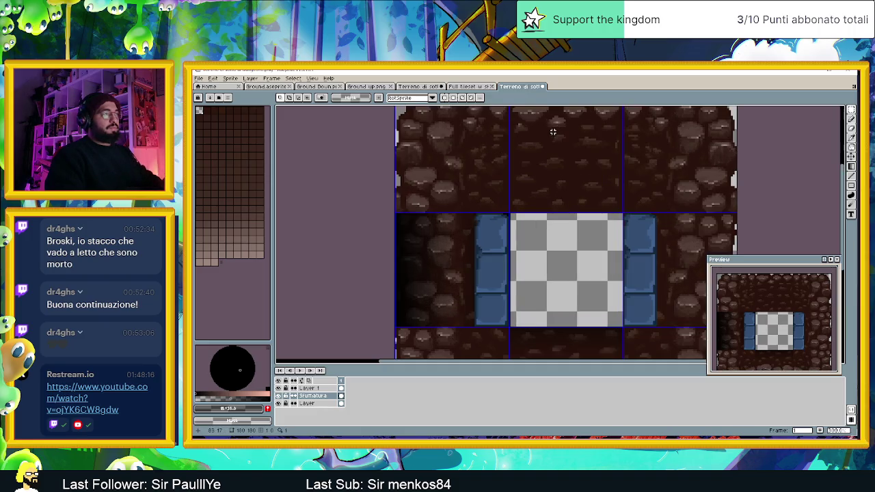
pyautogui.scroll(1, 551, 146)
pyautogui.scroll(1, 519, 151)
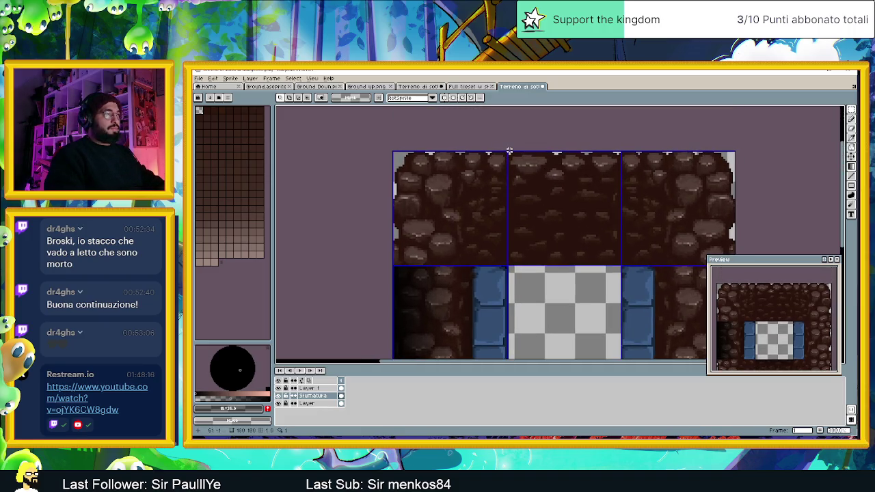
pyautogui.moveTo(508, 151); pyautogui.dragTo(628, 262)
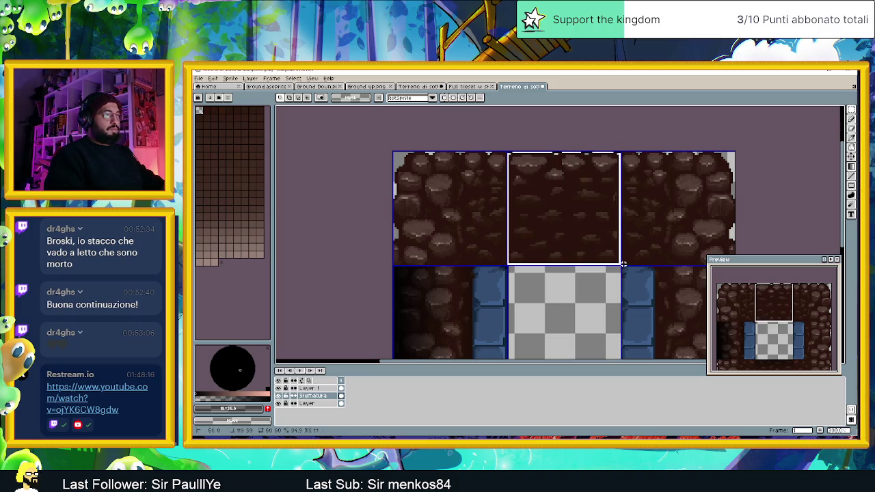
pyautogui.scroll(1, 605, 225)
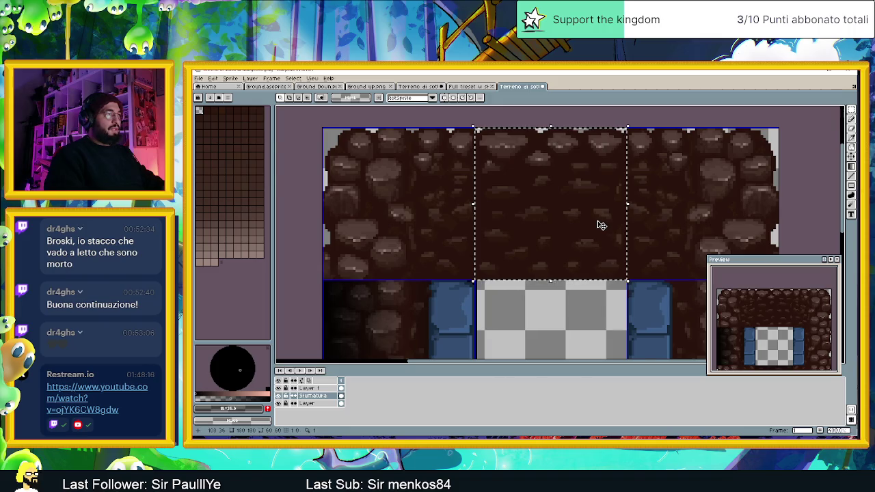
pyautogui.scroll(1, 603, 226)
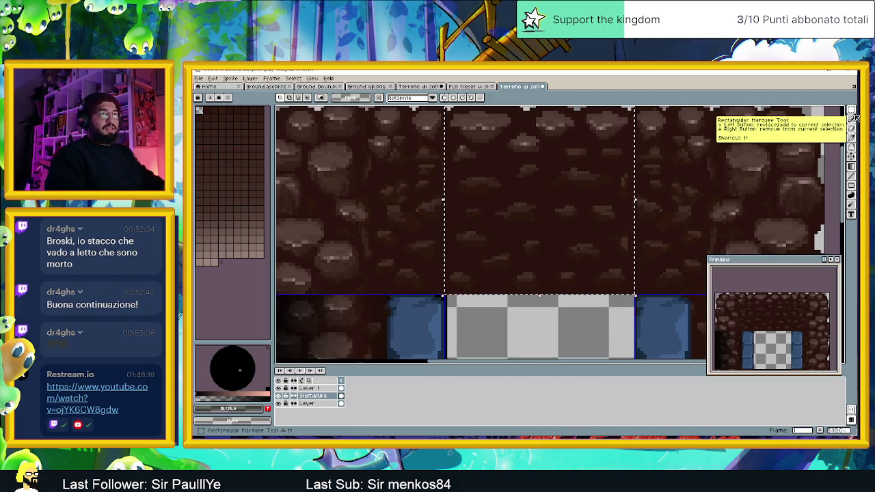
# Step: Fill the top-middle tile with a dark gradient fading down from its top edge
pyautogui.click(851, 175)
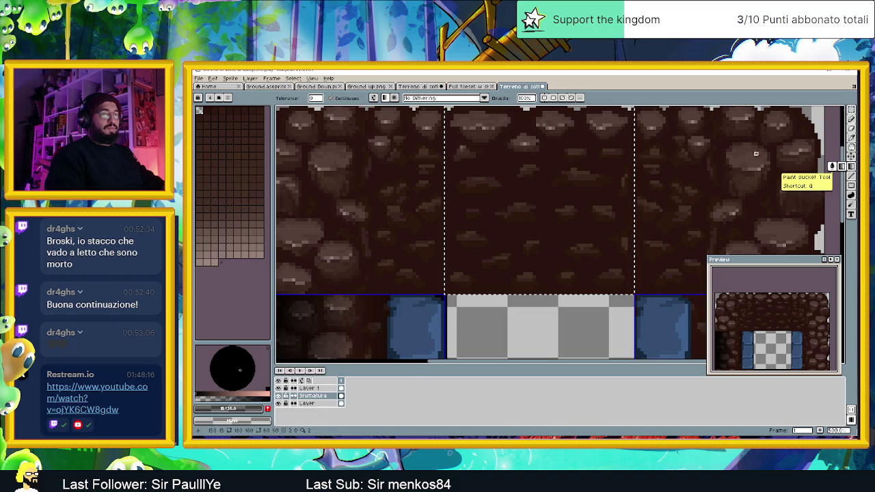
pyautogui.moveTo(552, 122)
pyautogui.mouseDown()
pyautogui.moveTo(559, 150)
pyautogui.moveTo(555, 143)
pyautogui.mouseUp()
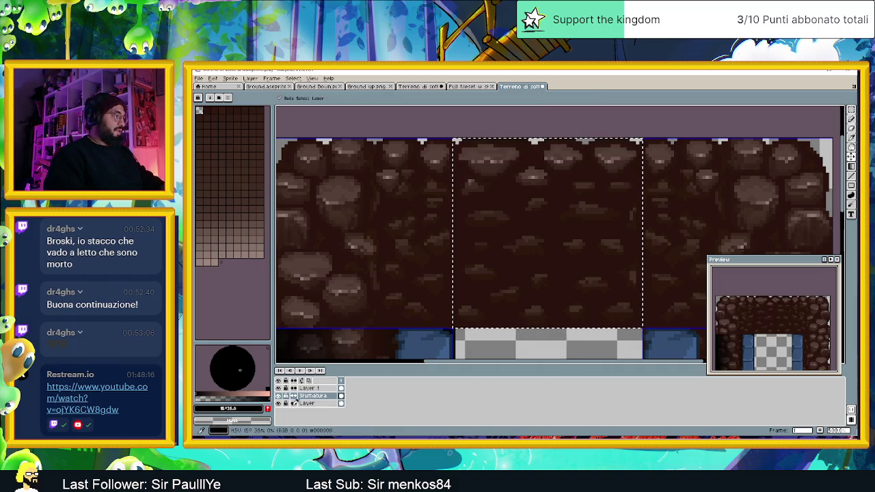
pyautogui.moveTo(555, 139); pyautogui.dragTo(552, 177)
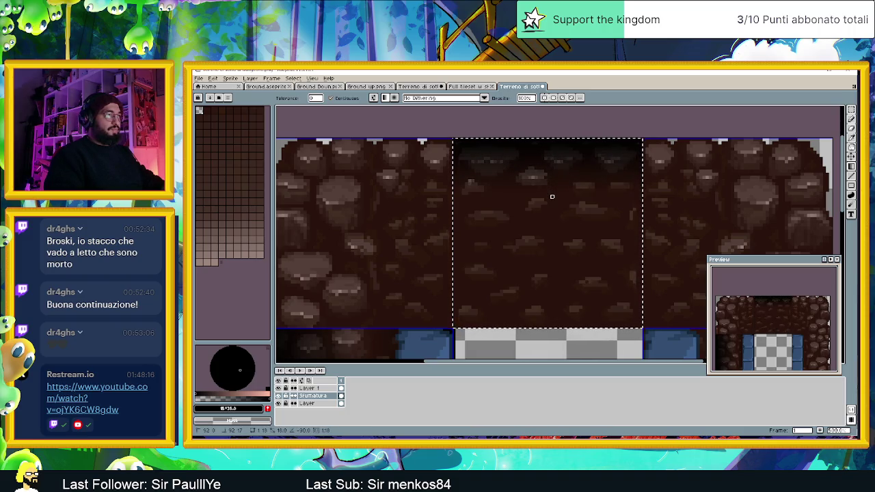
pyautogui.moveTo(552, 197); pyautogui.dragTo(551, 199)
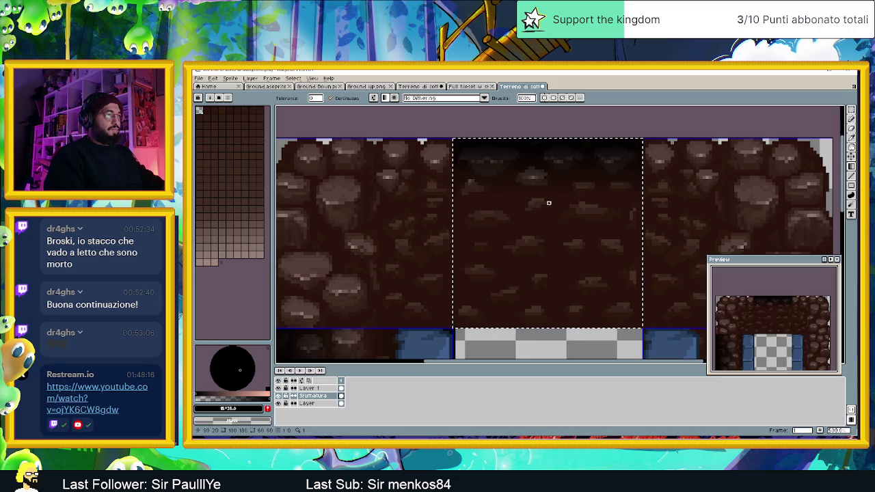
pyautogui.moveTo(548, 323); pyautogui.dragTo(552, 247)
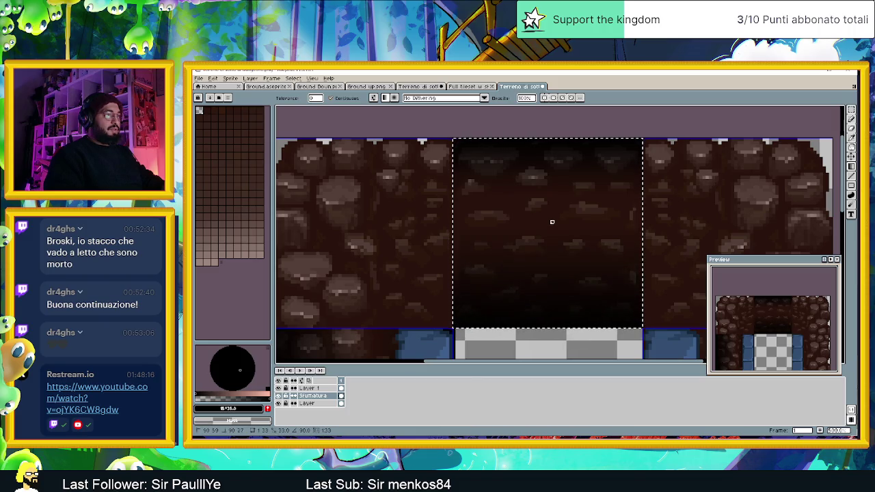
pyautogui.scroll(-1, 551, 206)
pyautogui.scroll(-3, 557, 226)
pyautogui.scroll(-1, 601, 246)
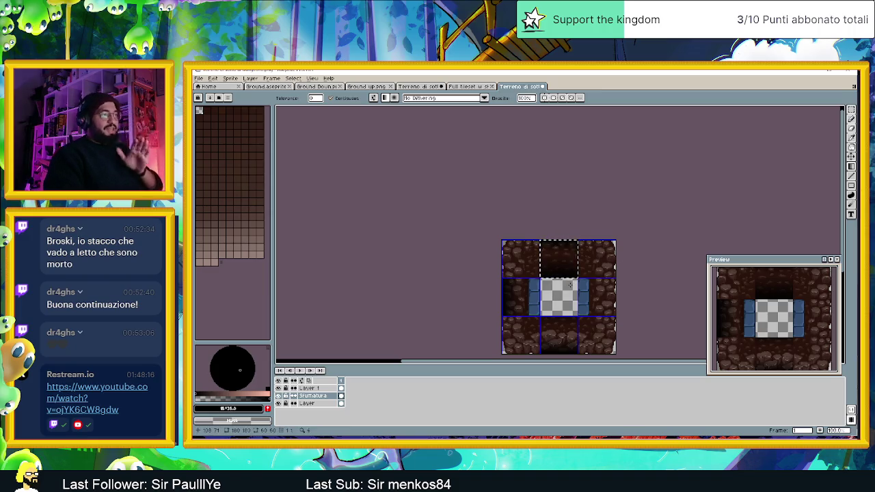
# Step: Turn off Layer 1's visibility to hide the blue pillars around the checkered centre
pyautogui.scroll(1, 567, 277)
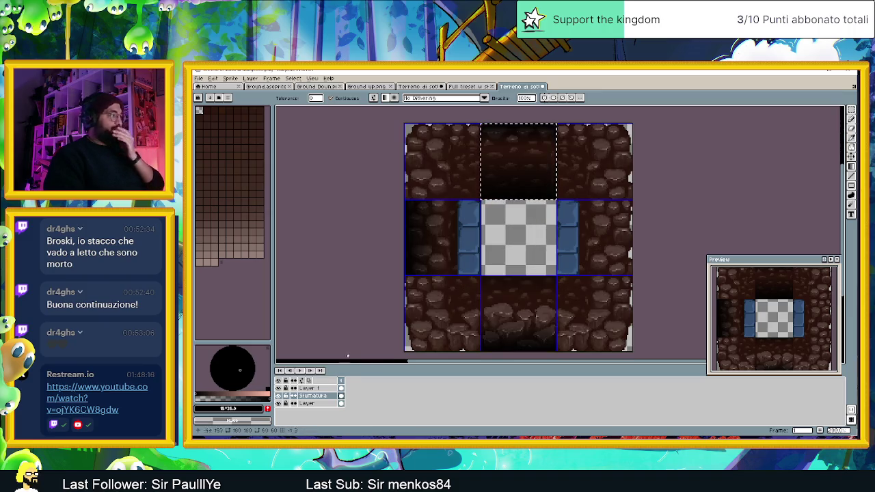
pyautogui.click(278, 389)
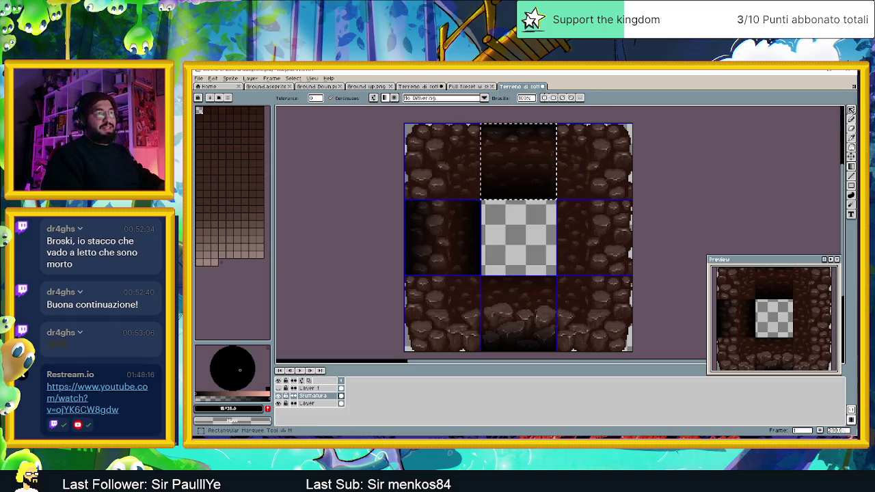
pyautogui.hotkey('shift', 'q')
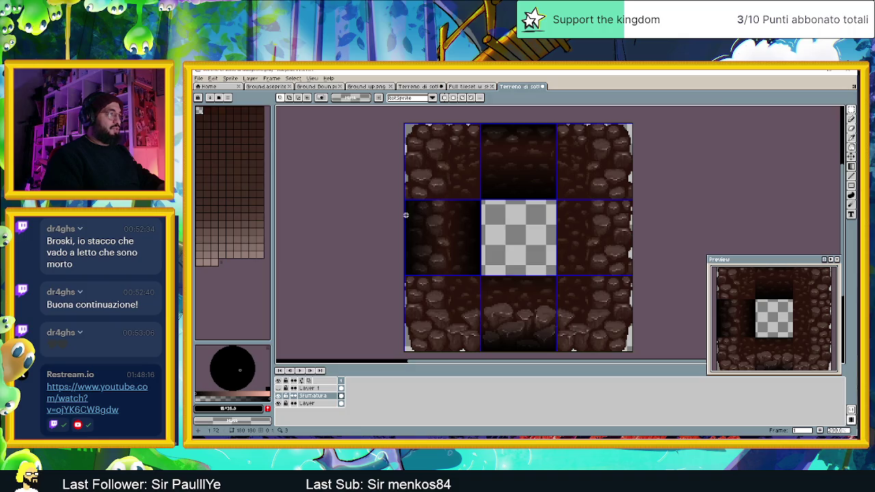
pyautogui.scroll(2, 437, 227)
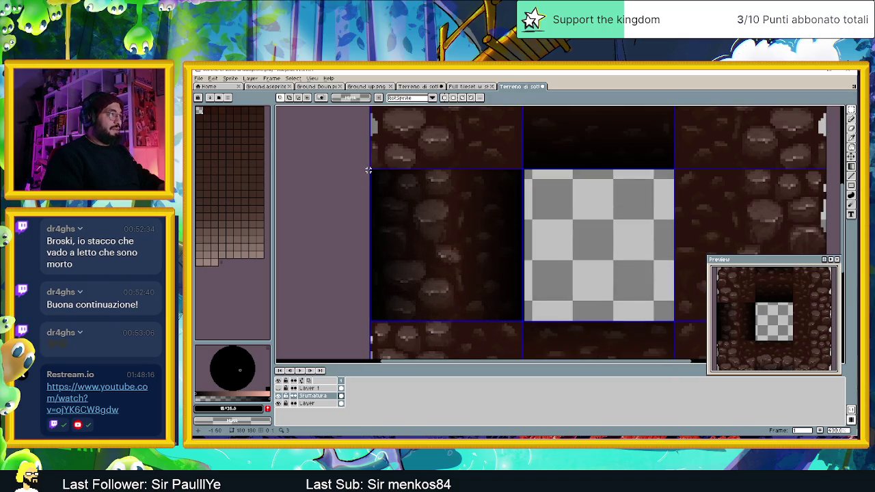
# Step: Move the middle-left tile's gradient shading into the middle-right cell, then hide the rock layer
pyautogui.moveTo(370, 169); pyautogui.dragTo(441, 236)
pyautogui.moveTo(515, 306); pyautogui.dragTo(523, 321)
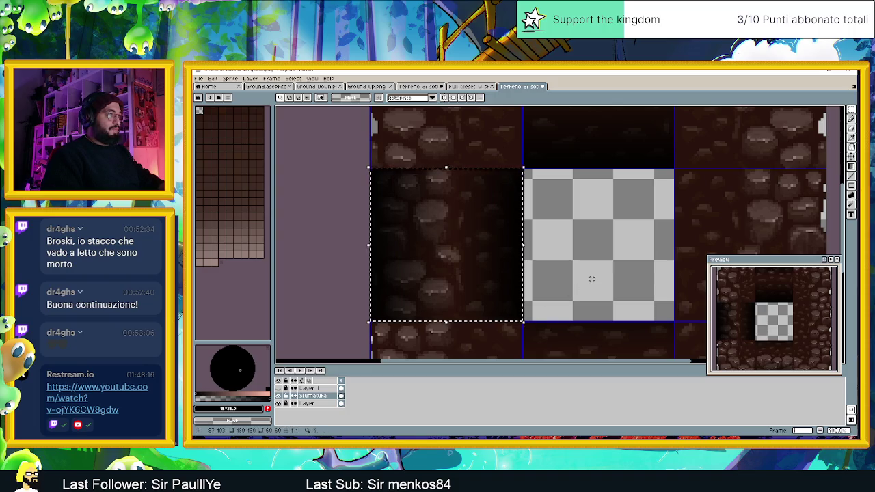
pyautogui.click(469, 245)
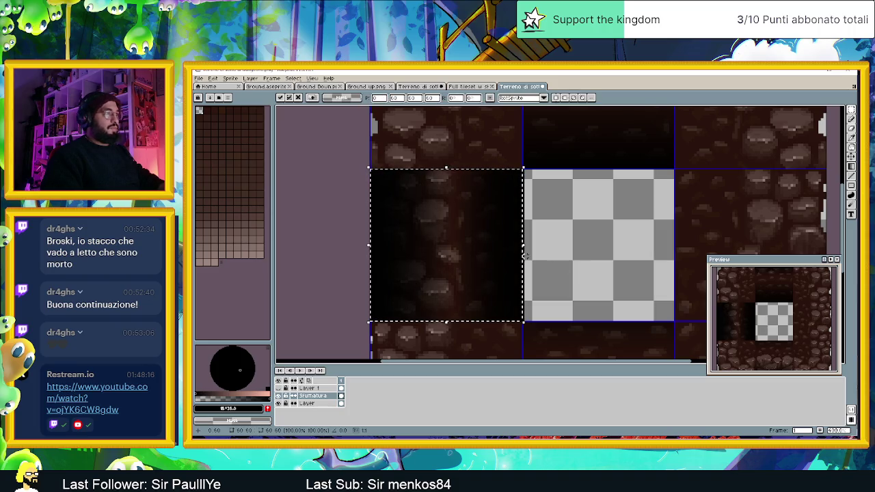
pyautogui.moveTo(460, 239); pyautogui.dragTo(746, 234)
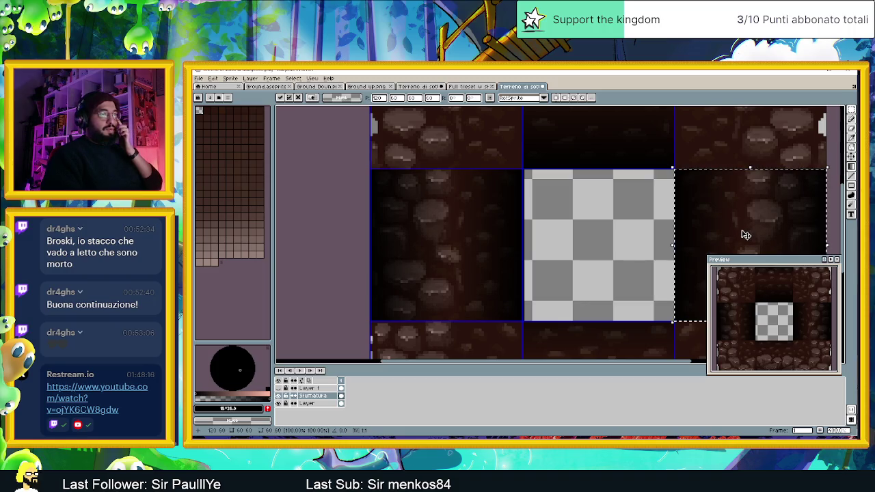
pyautogui.click(643, 222)
pyautogui.scroll(-1, 641, 225)
pyautogui.scroll(-2, 641, 226)
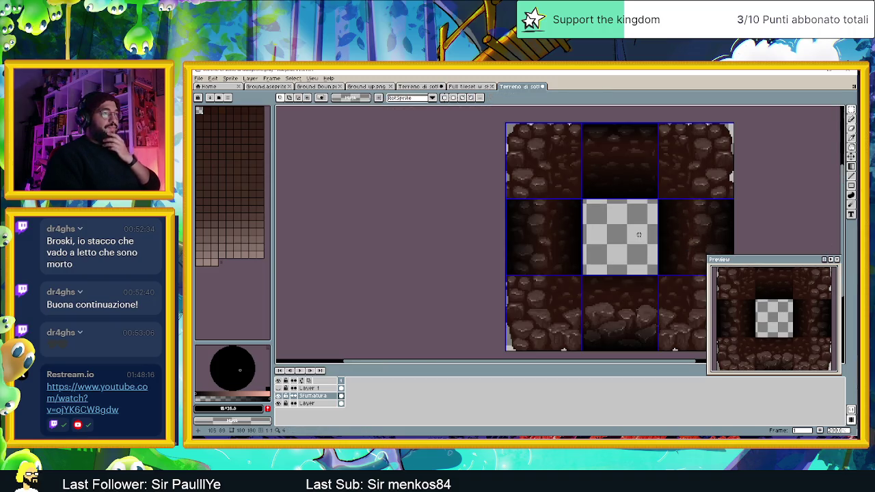
pyautogui.scroll(1, 588, 224)
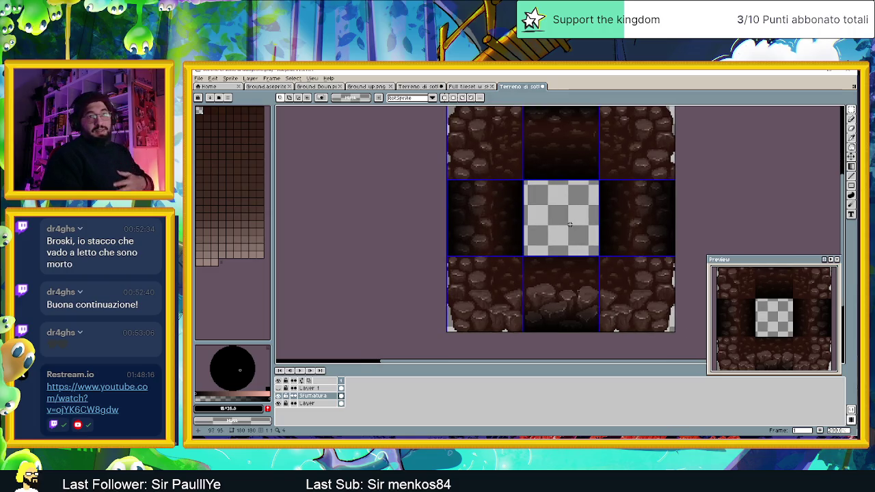
pyautogui.scroll(1, 517, 268)
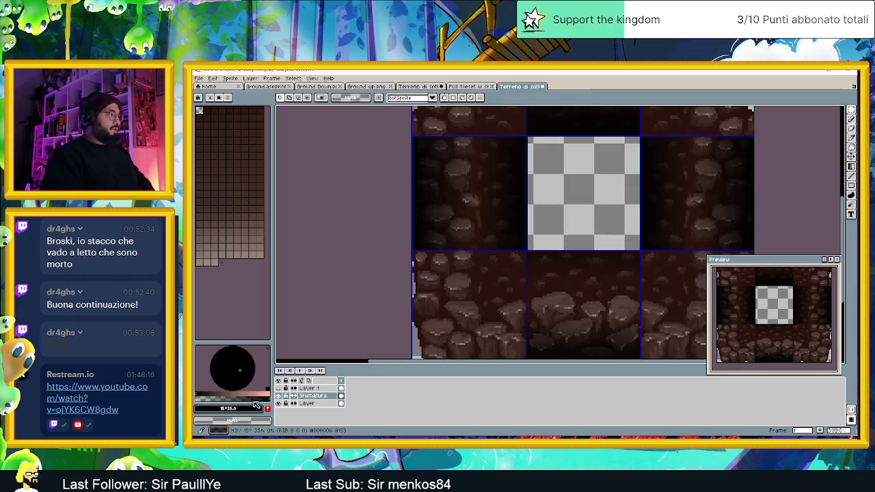
pyautogui.click(278, 403)
# Step: Erase the thin gradient strip along the centre tile's left edge using a rectangular selection
pyautogui.scroll(-1, 554, 278)
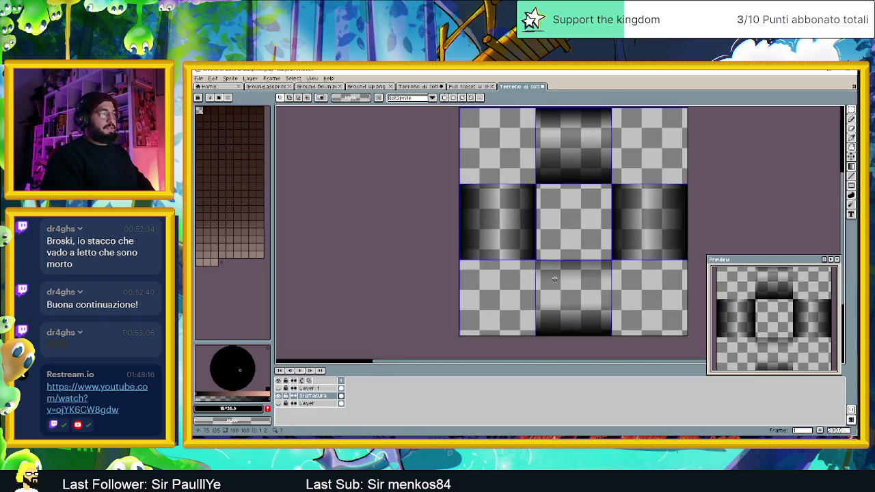
pyautogui.scroll(1, 554, 279)
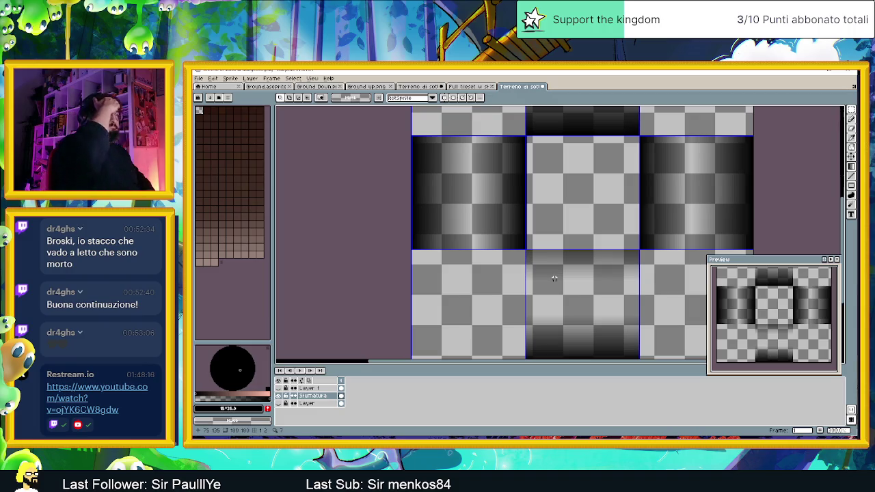
pyautogui.scroll(2, 546, 242)
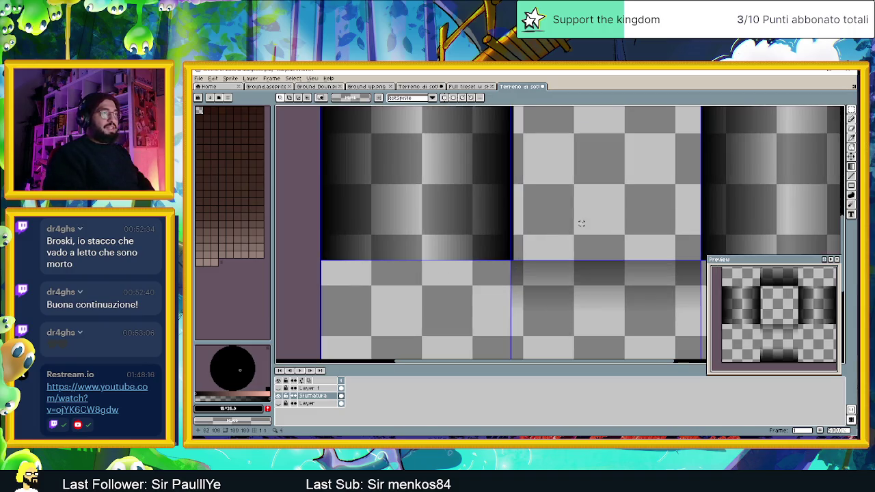
pyautogui.scroll(2, 585, 182)
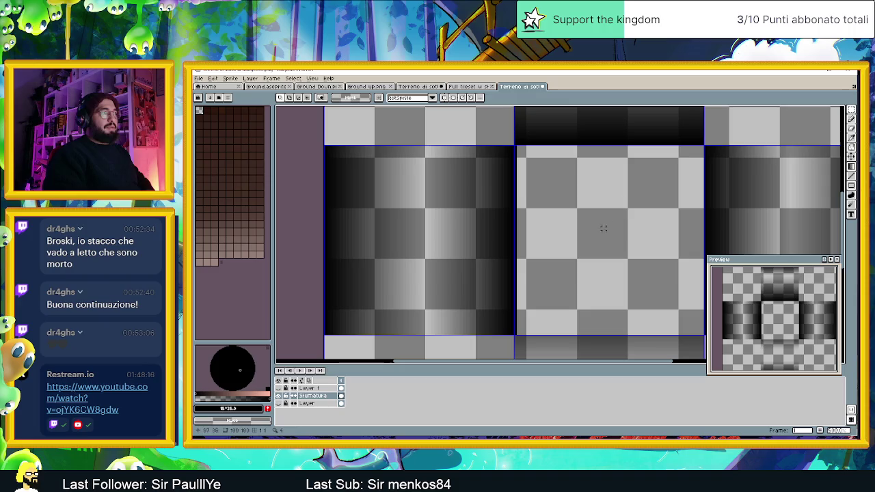
pyautogui.click(851, 110)
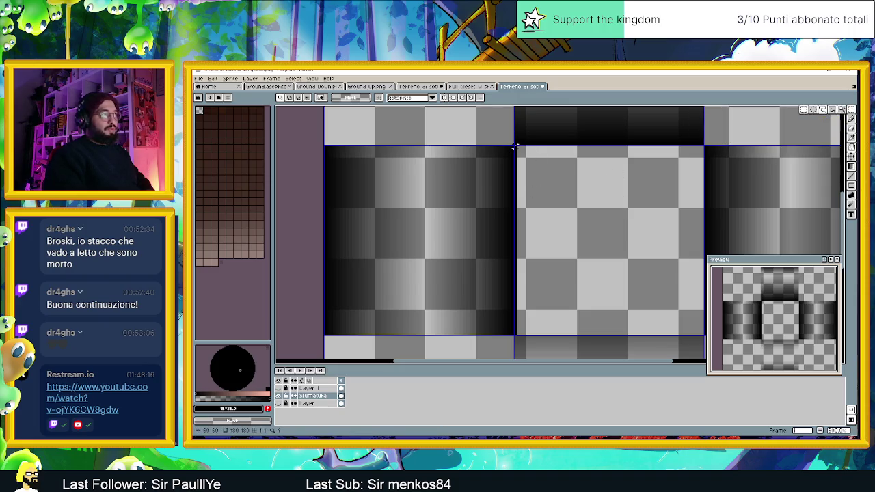
pyautogui.moveTo(515, 146); pyautogui.dragTo(520, 329)
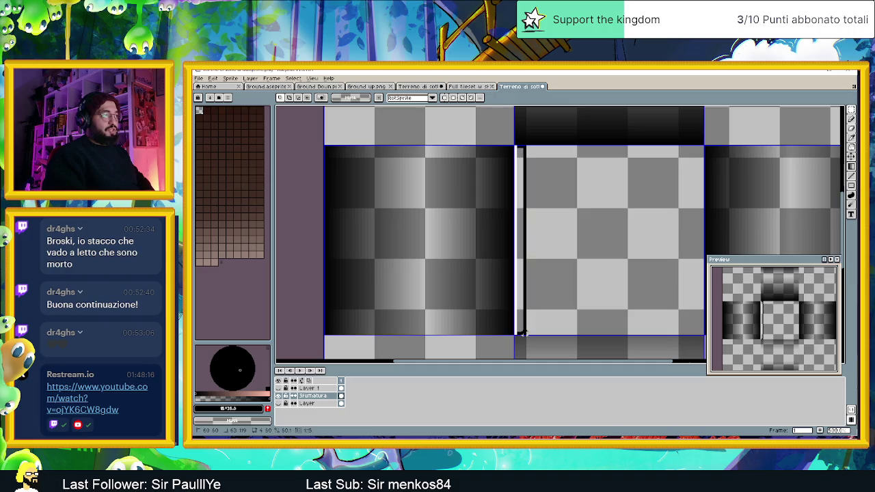
pyautogui.press('Delete')
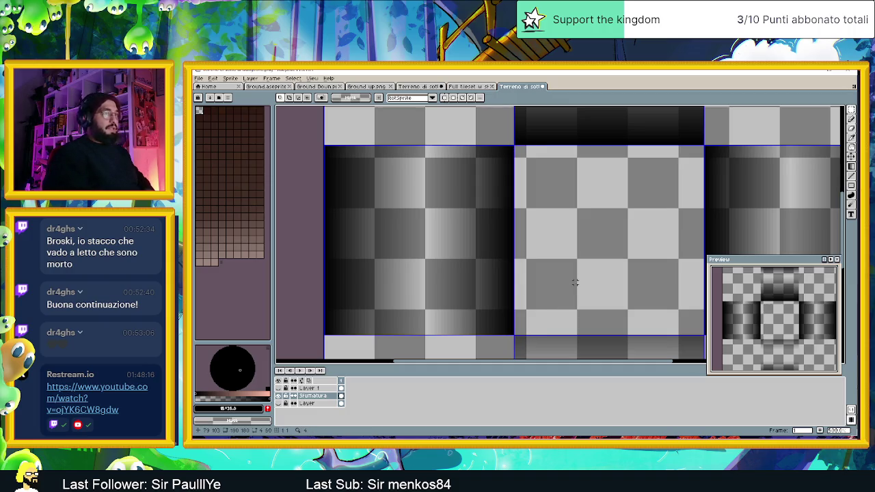
# Step: Make the rock texture layer visible again
pyautogui.scroll(-2, 575, 283)
pyautogui.scroll(-2, 568, 293)
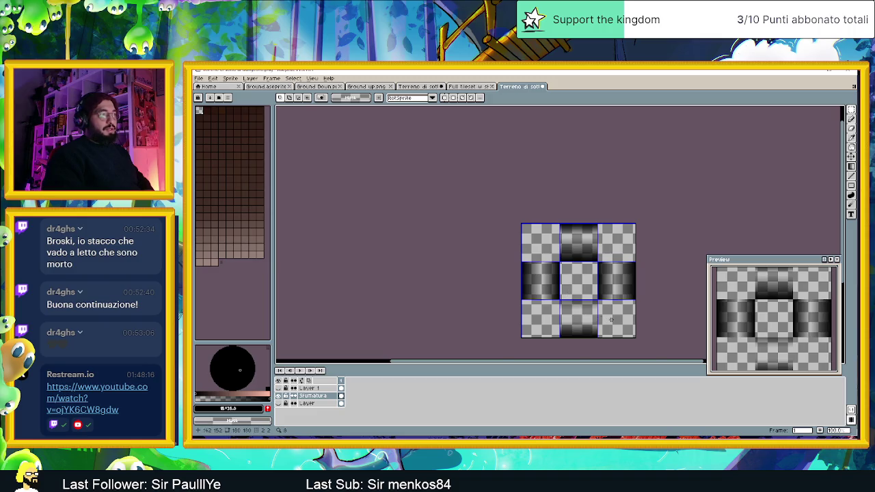
pyautogui.scroll(2, 608, 319)
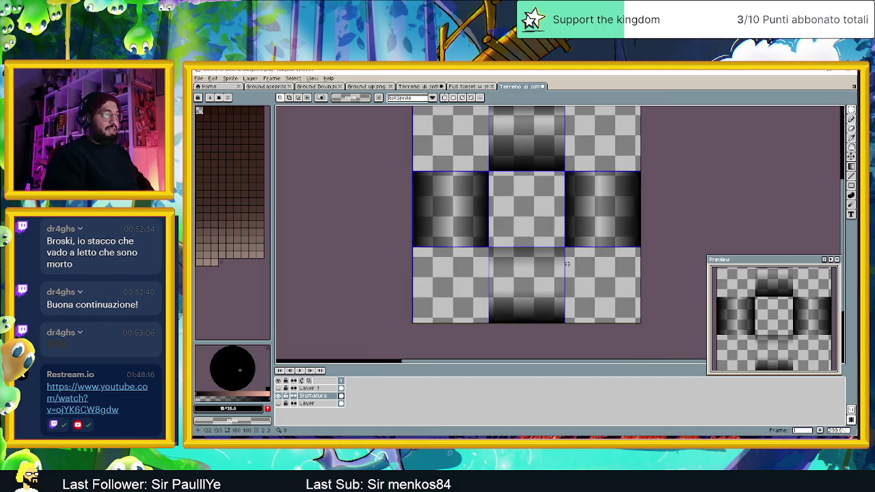
pyautogui.scroll(1, 577, 284)
pyautogui.scroll(1, 566, 263)
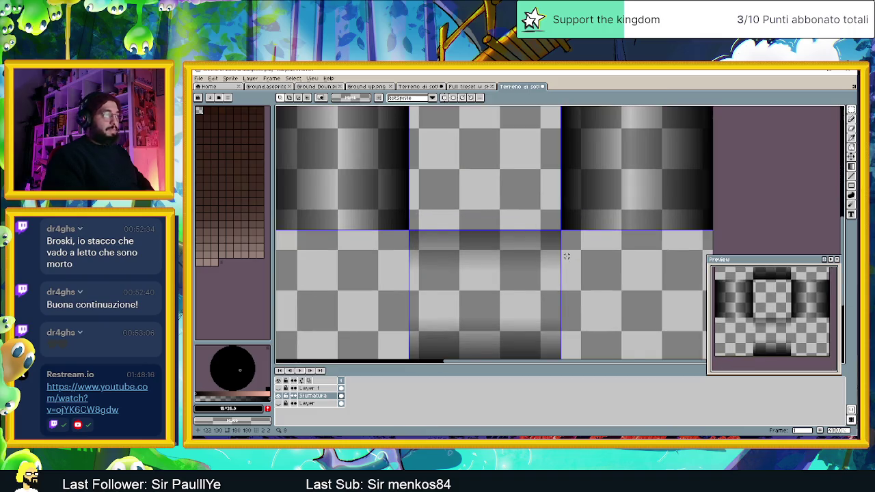
pyautogui.scroll(1, 566, 257)
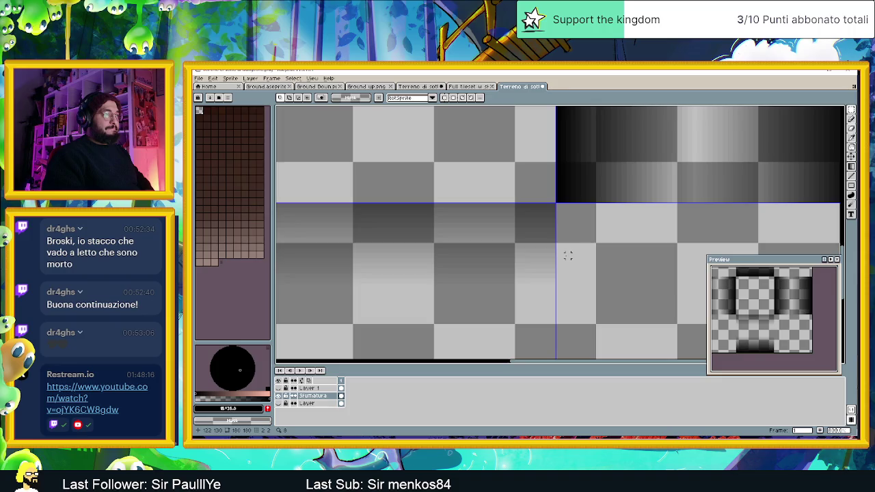
pyautogui.scroll(-2, 568, 255)
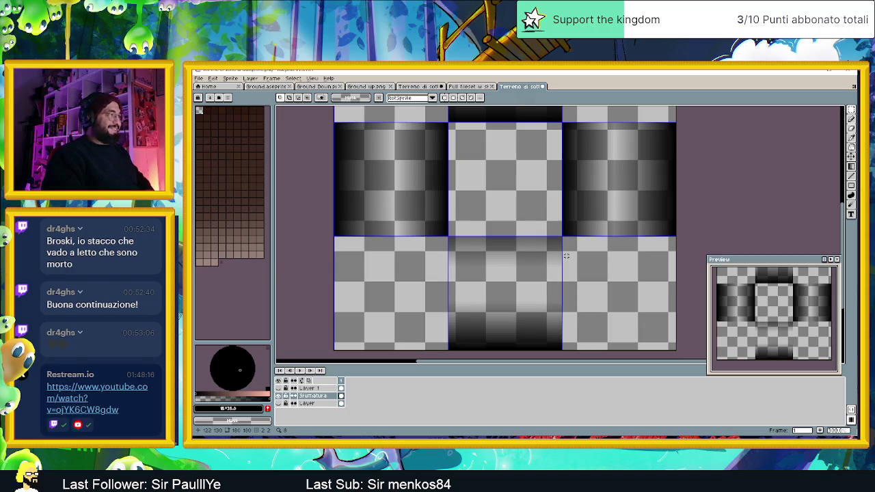
pyautogui.scroll(-2, 567, 256)
pyautogui.scroll(1, 567, 256)
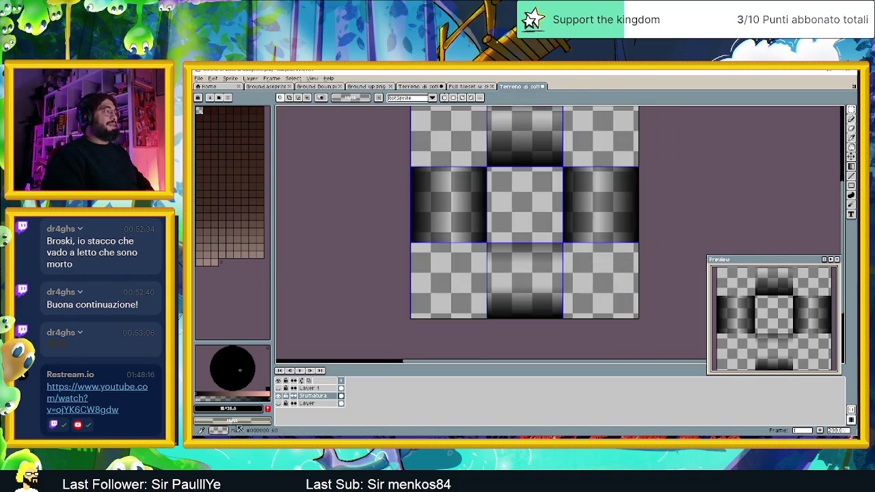
pyautogui.click(279, 403)
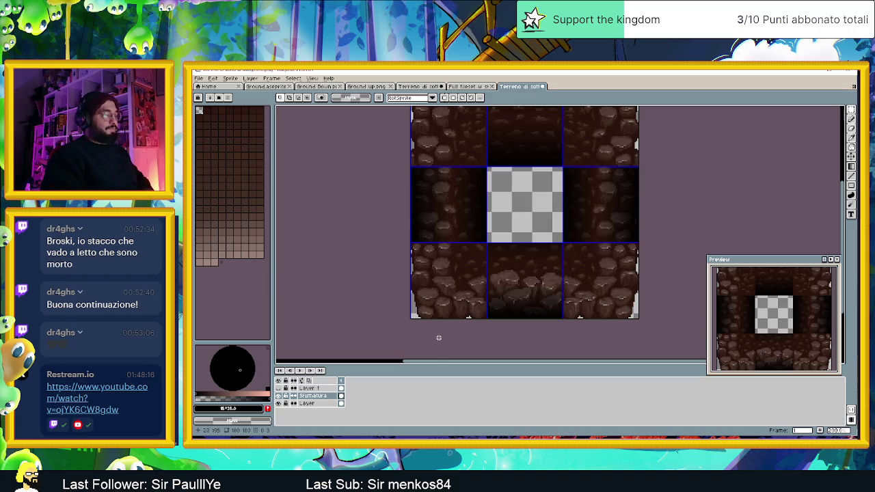
pyautogui.scroll(1, 464, 282)
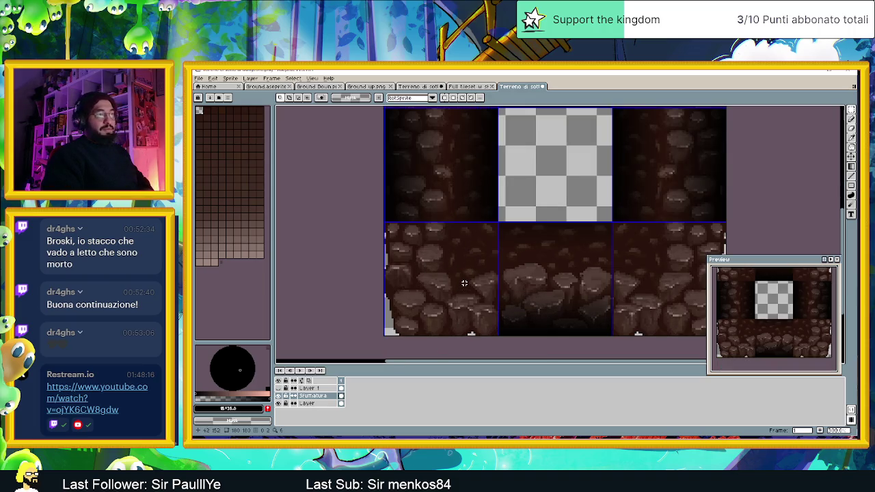
pyautogui.scroll(-3, 465, 283)
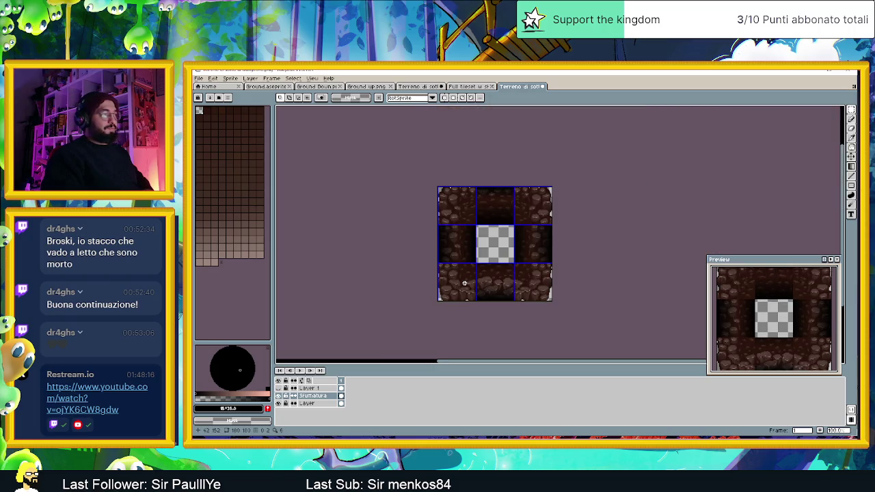
pyautogui.scroll(1, 464, 283)
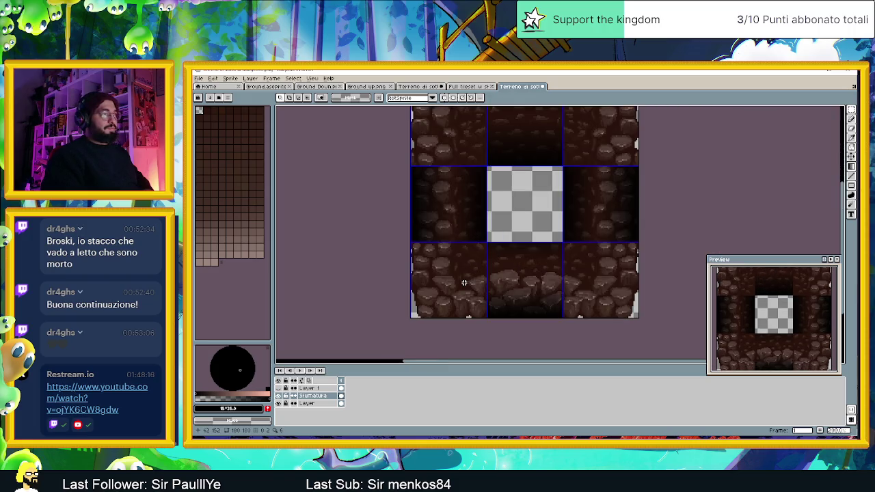
pyautogui.scroll(-1, 464, 282)
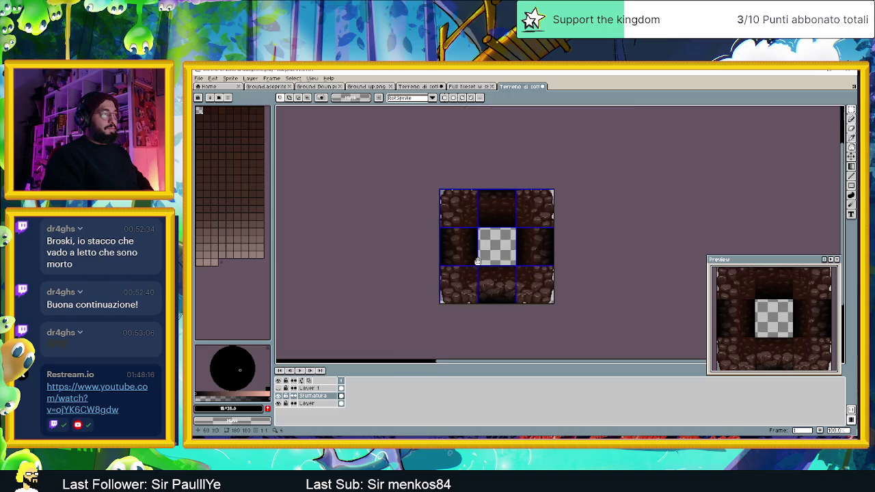
pyautogui.scroll(-1, 484, 274)
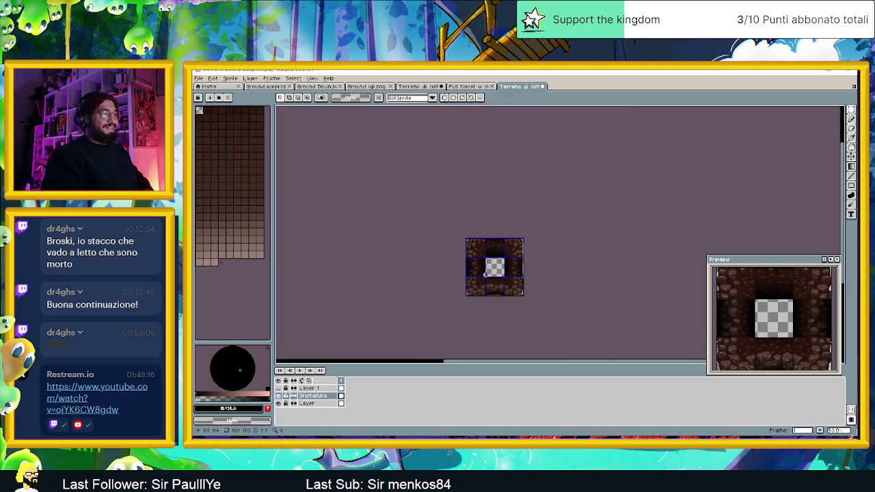
pyautogui.click(278, 396)
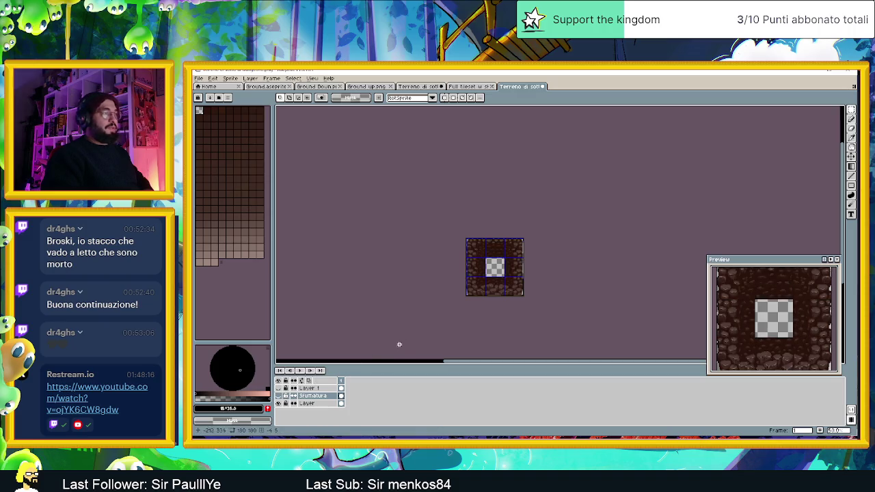
pyautogui.click(279, 396)
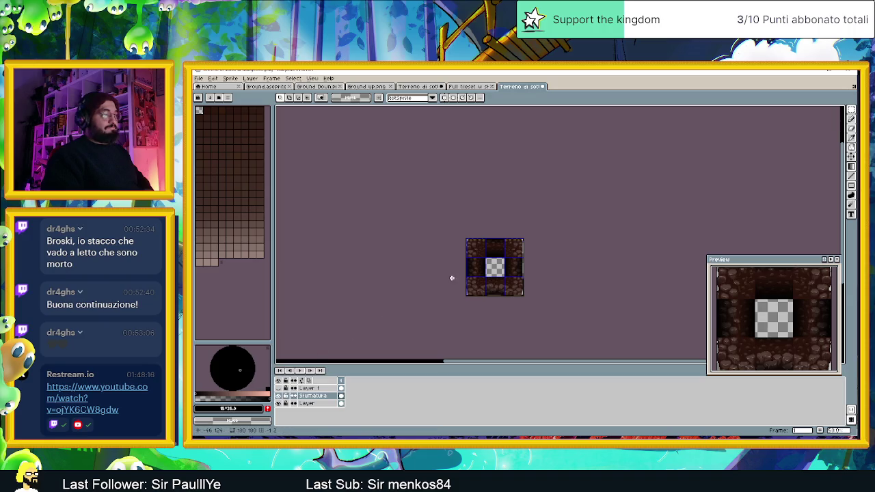
pyautogui.scroll(1, 449, 277)
pyautogui.scroll(2, 451, 277)
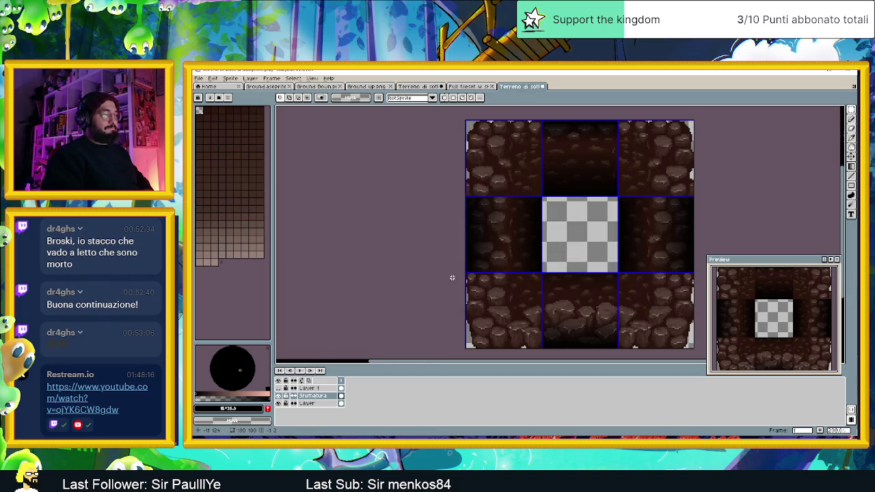
pyautogui.click(278, 396)
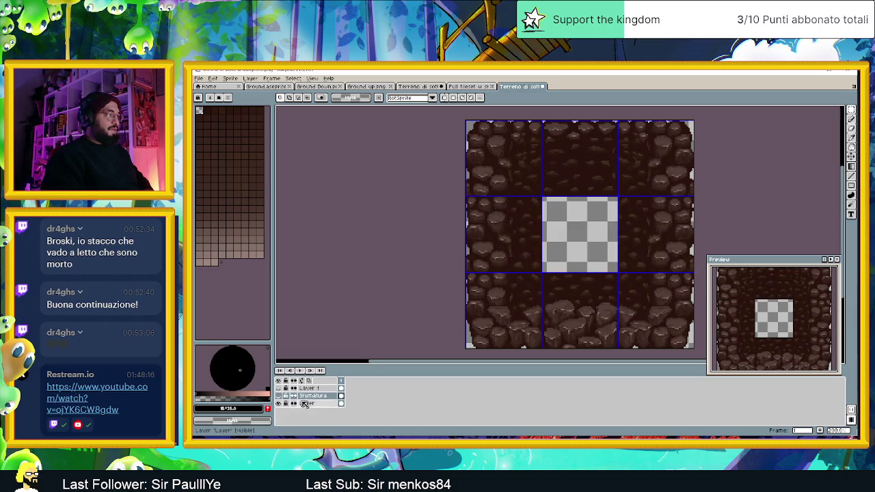
# Step: Add a new empty layer to the cave tile sprite
pyautogui.rightClick(303, 403)
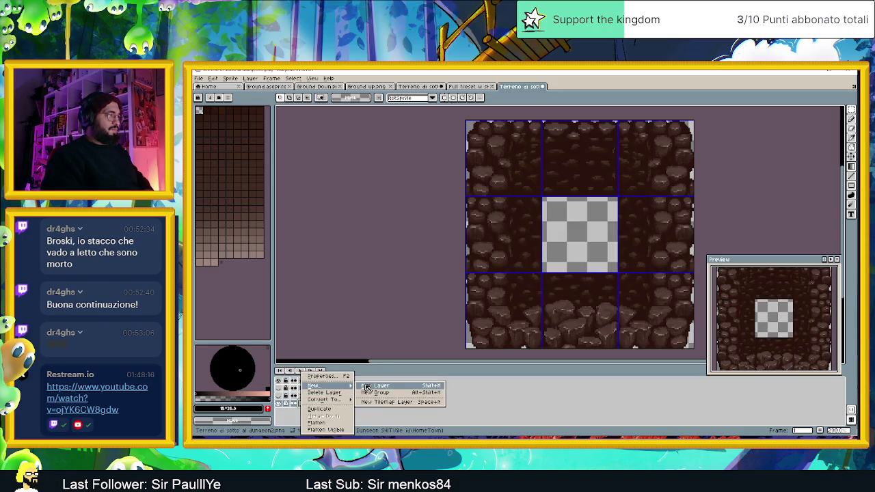
pyautogui.click(383, 387)
pyautogui.moveTo(561, 267); pyautogui.dragTo(549, 283)
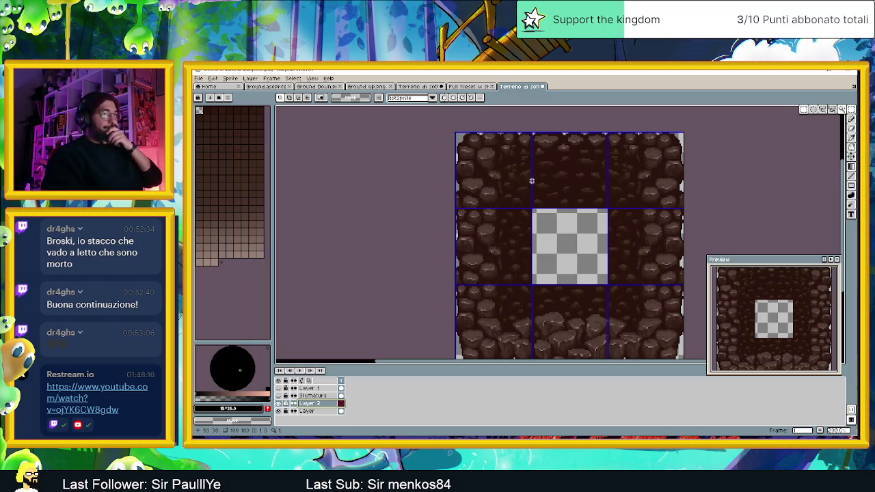
# Step: Test a black Paint Bucket fill on the tile, undo it, and bring up Save As
pyautogui.click(851, 167)
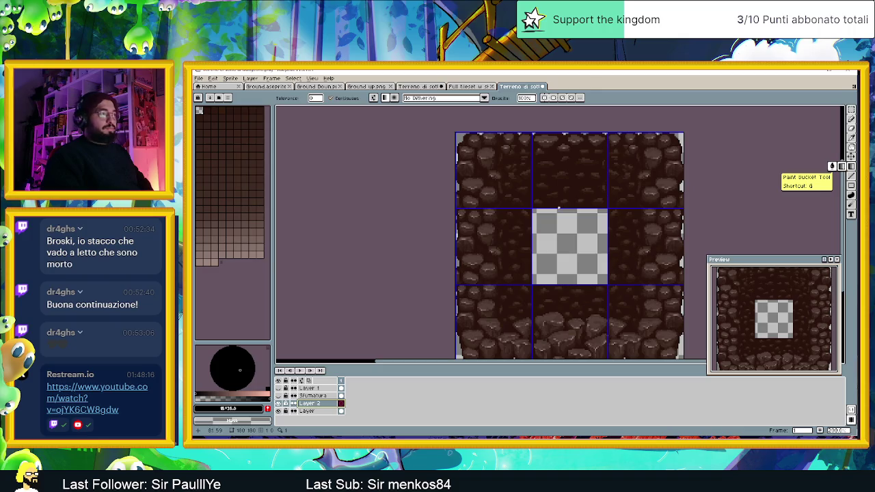
pyautogui.click(615, 191)
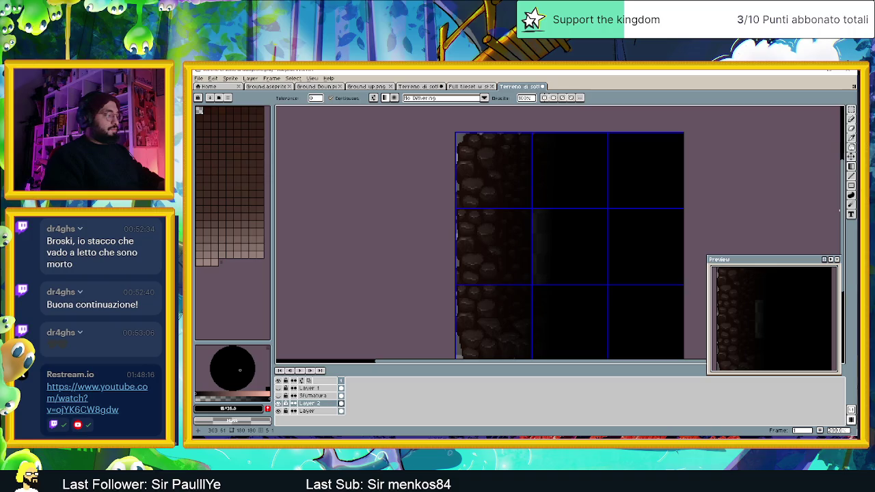
pyautogui.hotkey('ctrl', 'z')
pyautogui.scroll(-1, 649, 216)
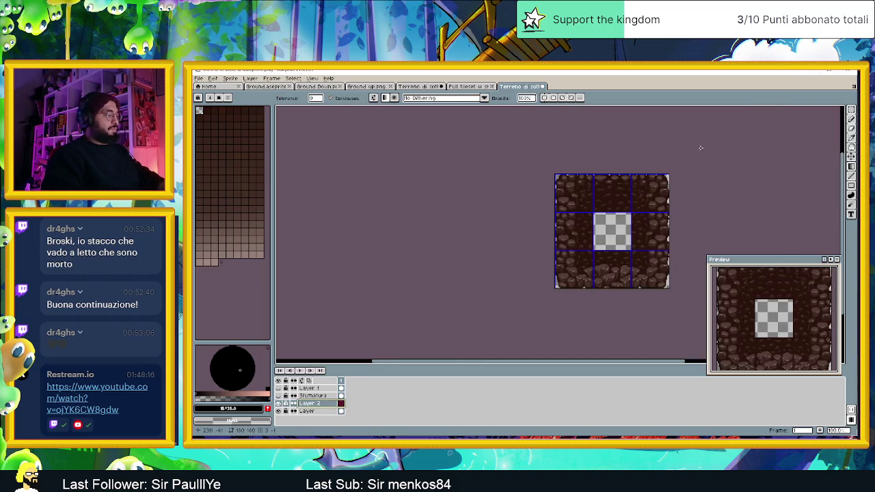
pyautogui.hotkey('ctrl', 'shift', 's')
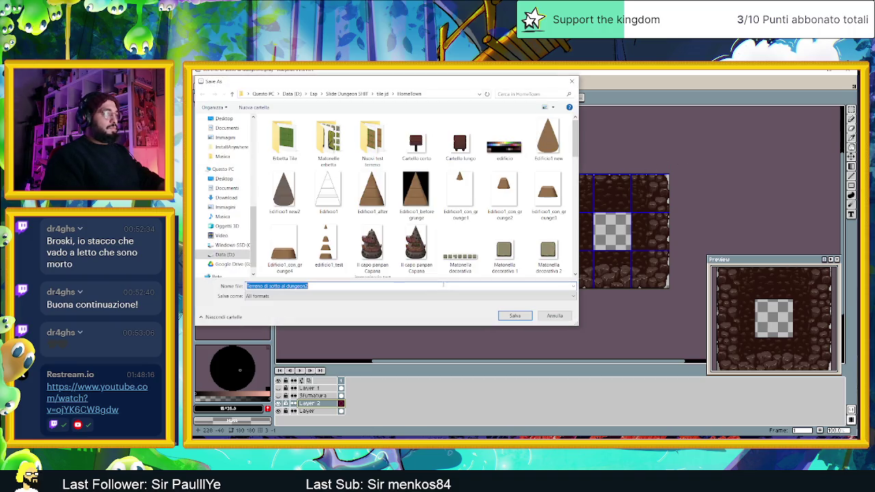
# Step: Save the sprite as 'Terreno di sotto al dungeon2 ombre' in Aseprite format
pyautogui.click(337, 286)
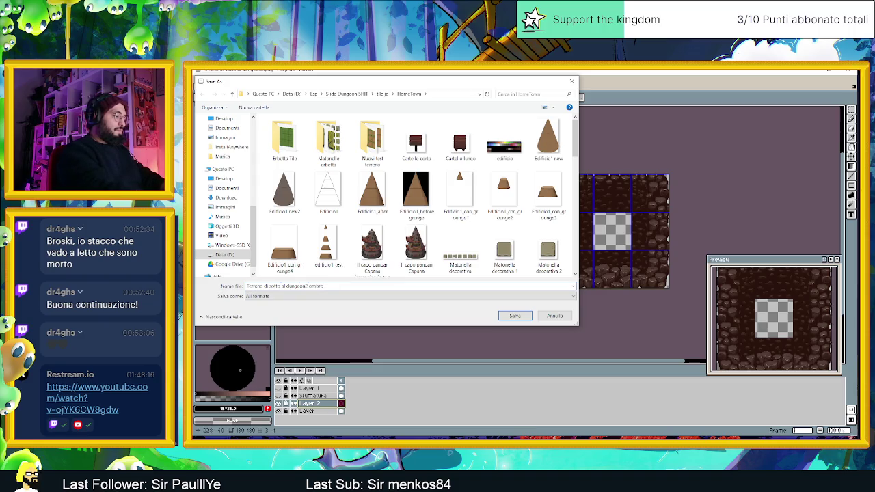
pyautogui.click(515, 315)
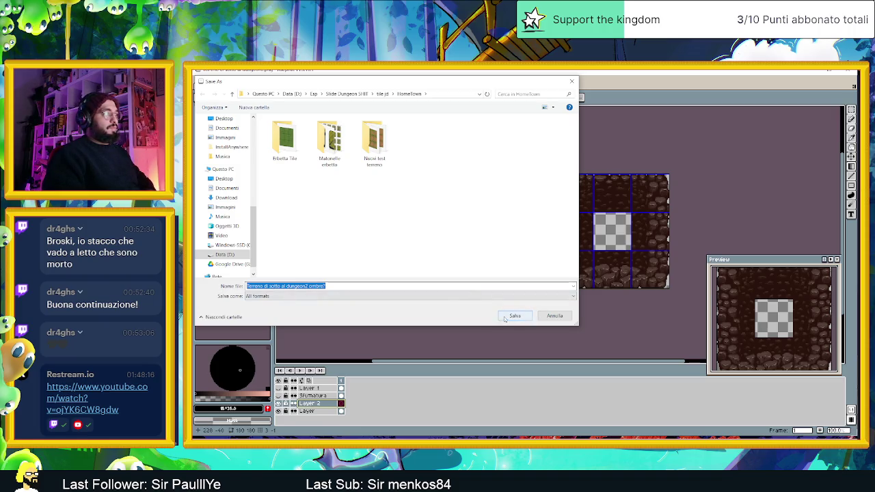
pyautogui.click(430, 288)
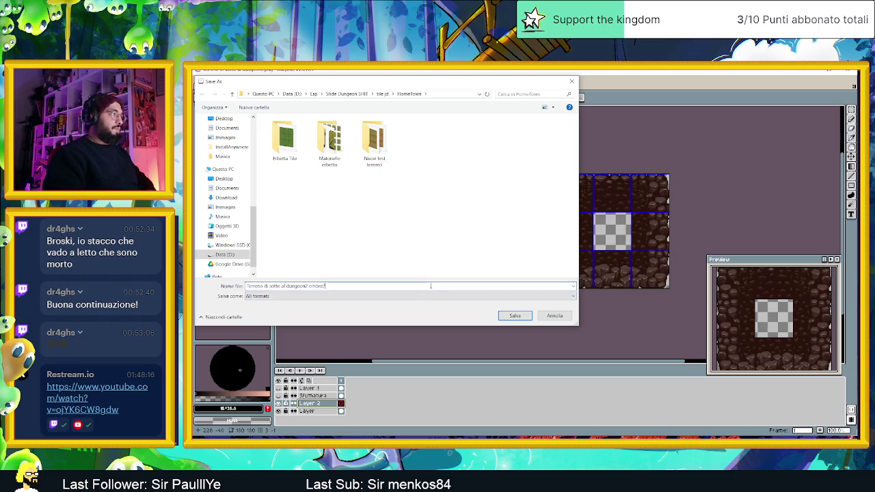
pyautogui.click(516, 315)
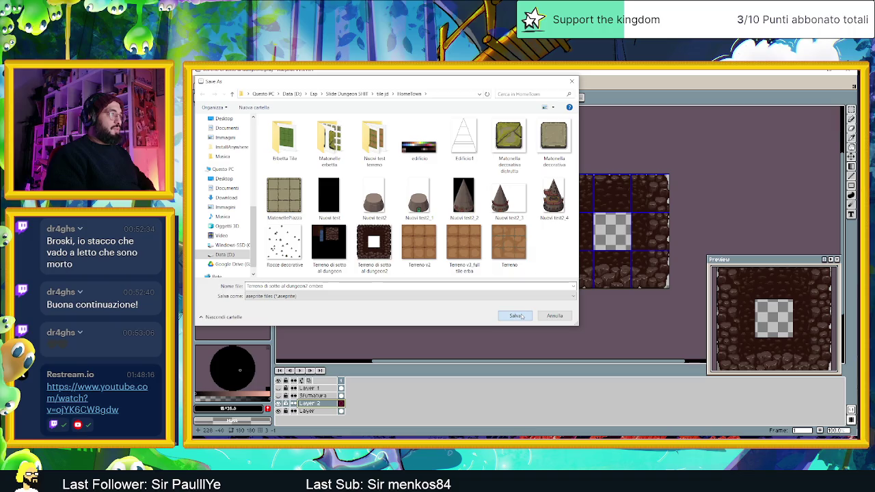
pyautogui.click(521, 316)
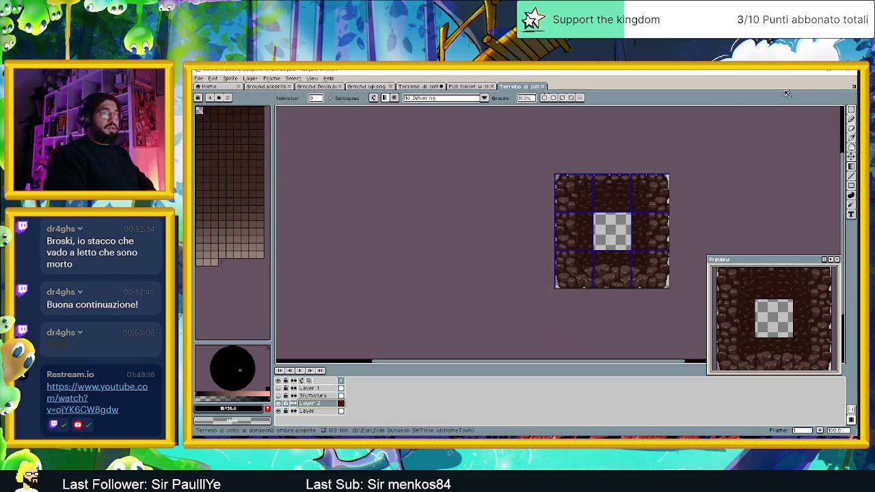
pyautogui.click(828, 69)
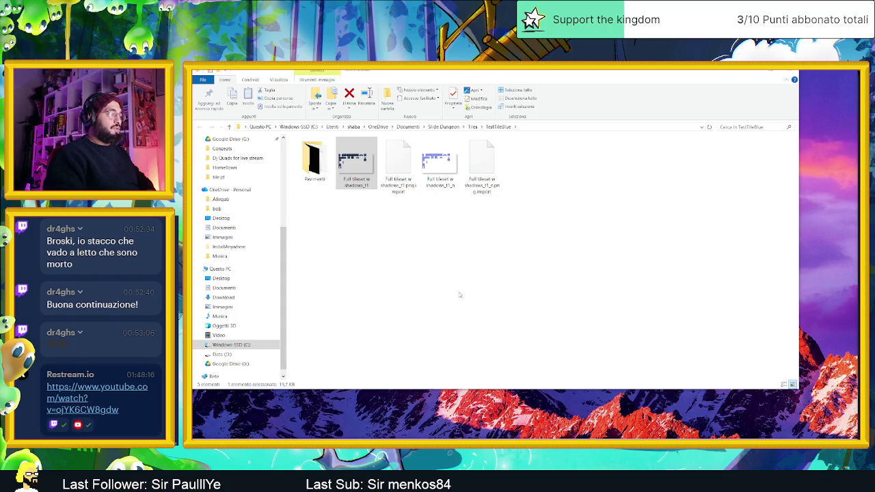
# Step: Glance at the HomeTown folder's cave tile images, then return to Godot's Terreno folder
pyautogui.hotkey('alt', 'Tab')
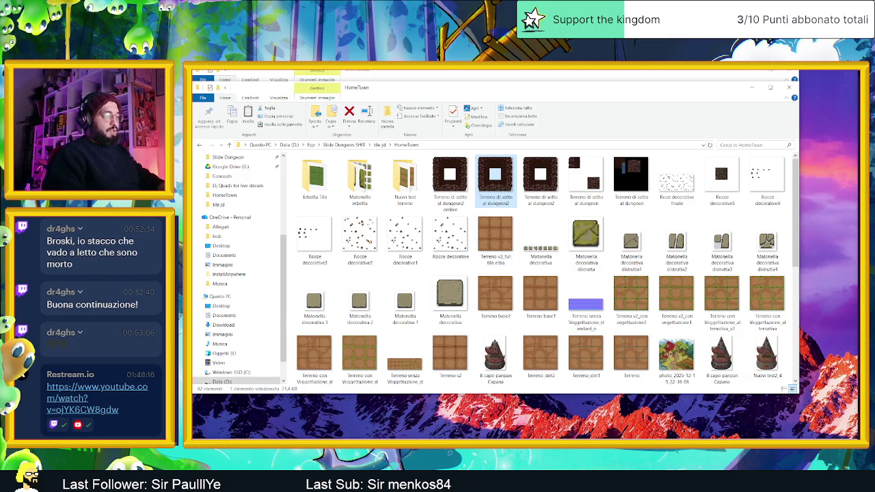
pyautogui.hotkey('alt', 'Tab')
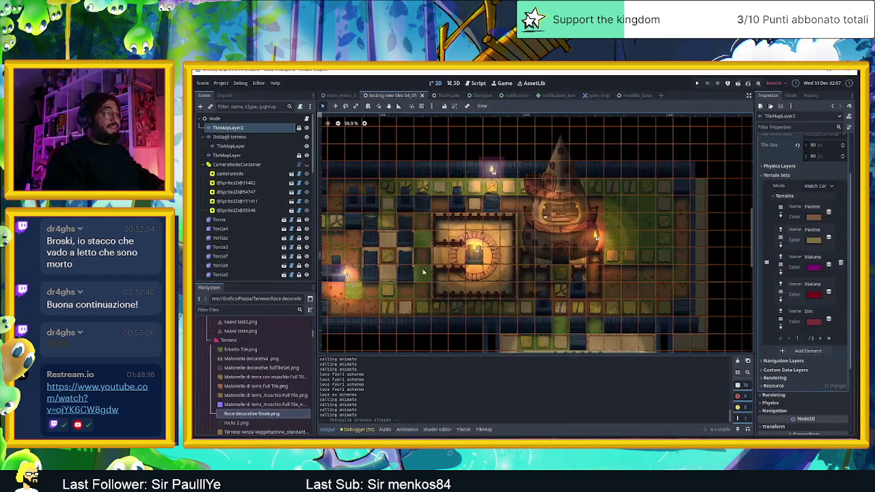
pyautogui.click(231, 340)
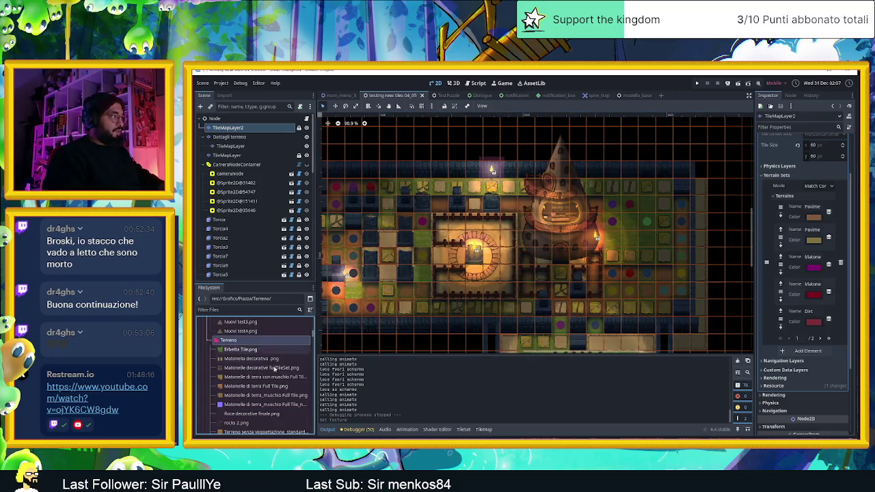
# Step: Zoom out Godot's 2D view and bring the HomeTown folder window back up
pyautogui.scroll(-3, 273, 367)
pyautogui.scroll(-3, 413, 263)
pyautogui.scroll(-2, 413, 263)
pyautogui.scroll(-2, 413, 263)
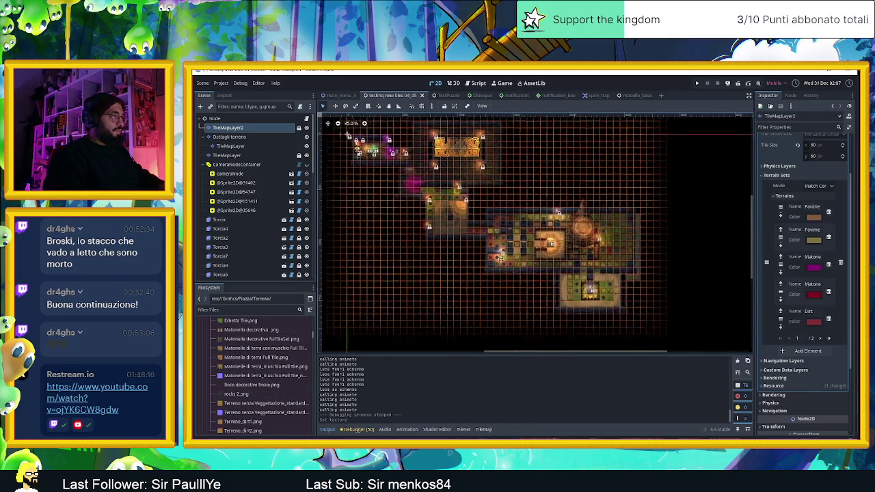
pyautogui.scroll(-3, 259, 257)
pyautogui.scroll(-3, 259, 257)
pyautogui.scroll(-1, 259, 256)
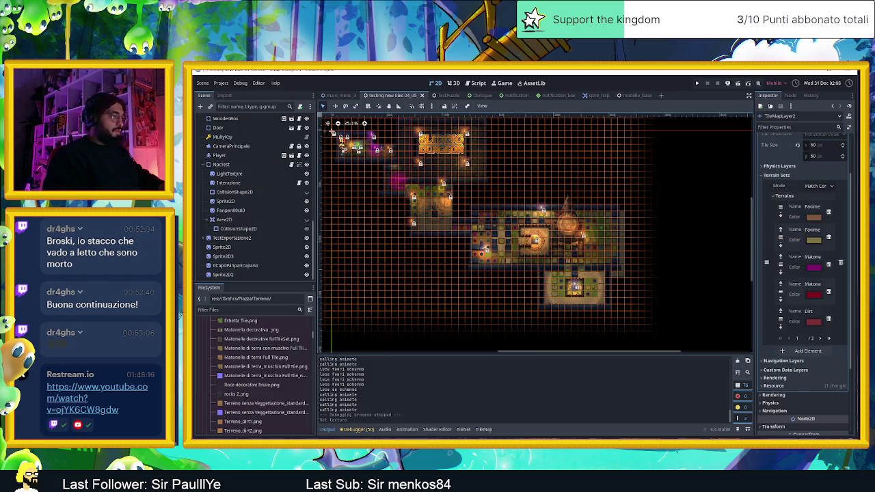
pyautogui.hotkey('alt', 'Tab')
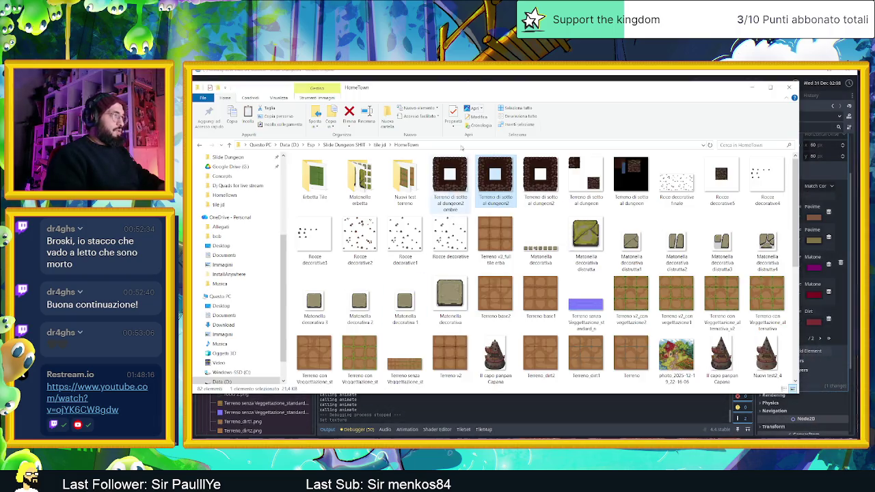
# Step: Import Terreno di sotto al dungeon2.png from Explorer into Godot's Terreno project folder
pyautogui.moveTo(758, 80)
pyautogui.mouseDown()
pyautogui.moveTo(758, 131)
pyautogui.moveTo(773, 134)
pyautogui.mouseUp()
pyautogui.moveTo(798, 217); pyautogui.dragTo(228, 395)
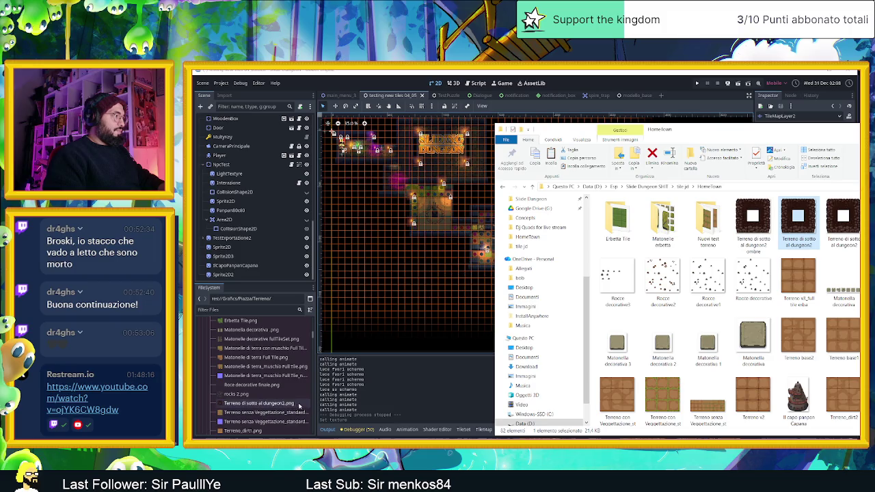
pyautogui.click(260, 404)
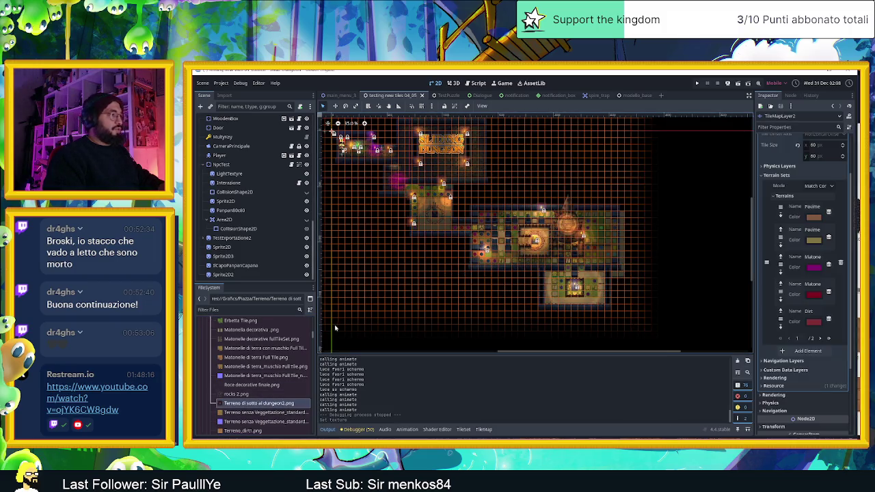
# Step: Open the TileMap panel and briefly toggle TileMapLayer2's visibility to check its tiles
pyautogui.click(482, 430)
pyautogui.scroll(3, 239, 138)
pyautogui.scroll(5, 239, 138)
pyautogui.scroll(5, 246, 134)
pyautogui.scroll(3, 256, 130)
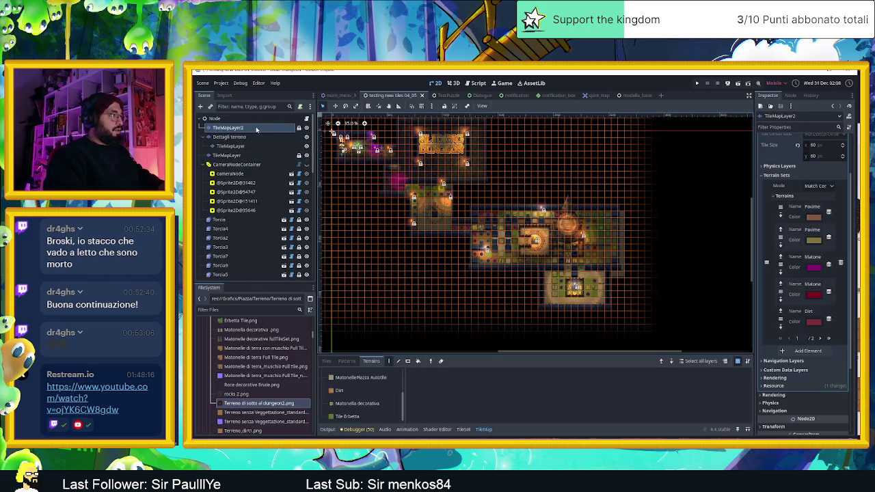
pyautogui.click(307, 128)
pyautogui.click(307, 129)
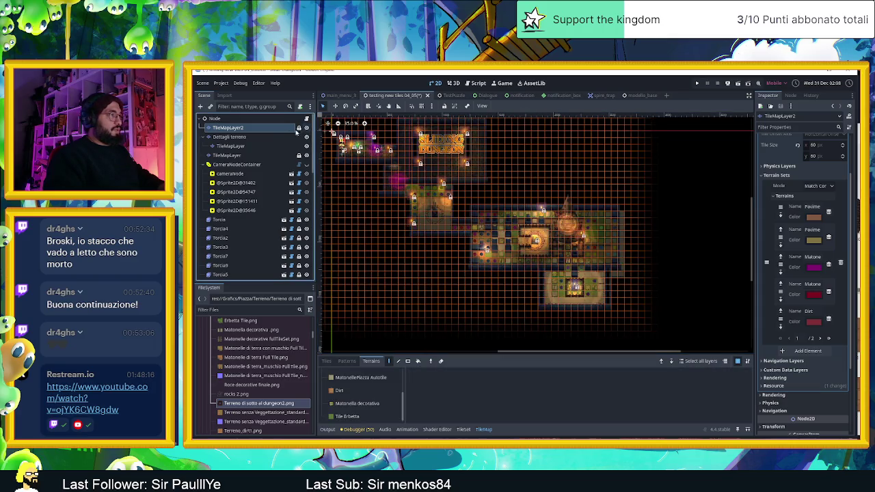
# Step: Add a TileMapLayer node under the root Node and name it 'Sotto al dungeon'
pyautogui.click(273, 119)
pyautogui.click(200, 106)
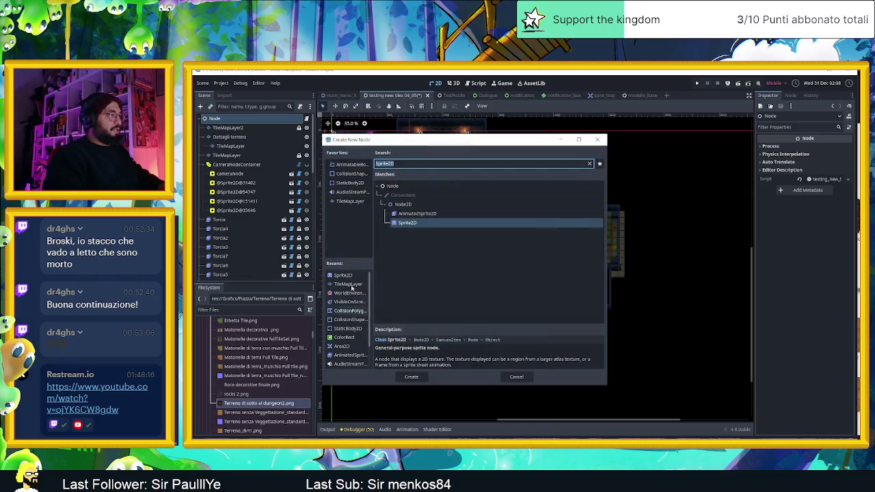
pyautogui.doubleClick(339, 282)
pyautogui.moveTo(228, 274)
pyautogui.mouseDown()
pyautogui.moveTo(230, 110)
pyautogui.moveTo(236, 125)
pyautogui.mouseUp()
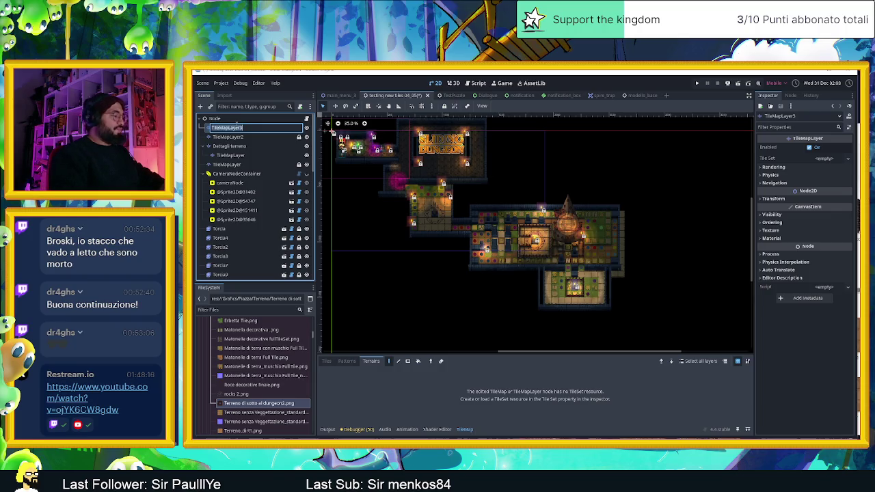
pyautogui.write('T')
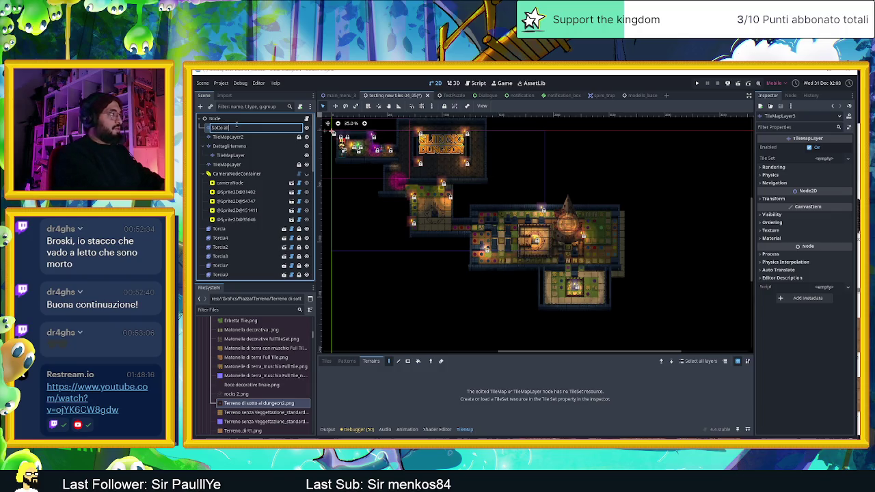
pyautogui.write('on')
pyautogui.press('Return')
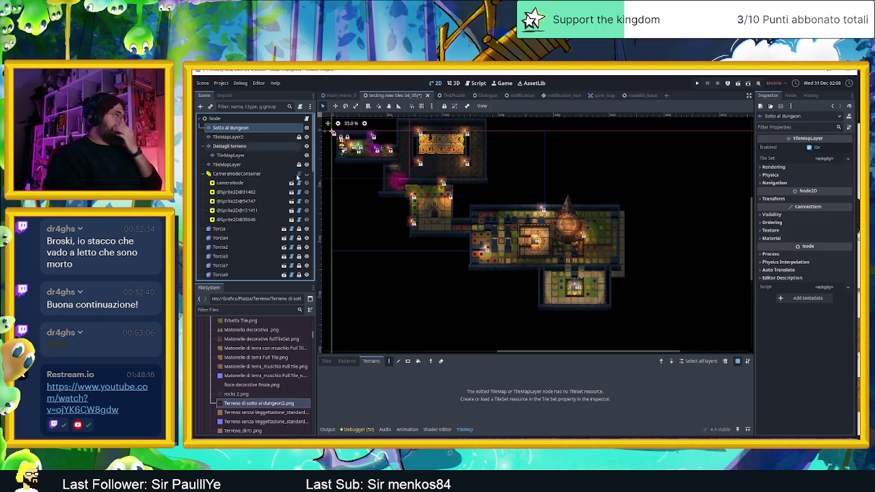
pyautogui.scroll(2, 582, 277)
pyautogui.scroll(2, 582, 276)
pyautogui.scroll(2, 582, 276)
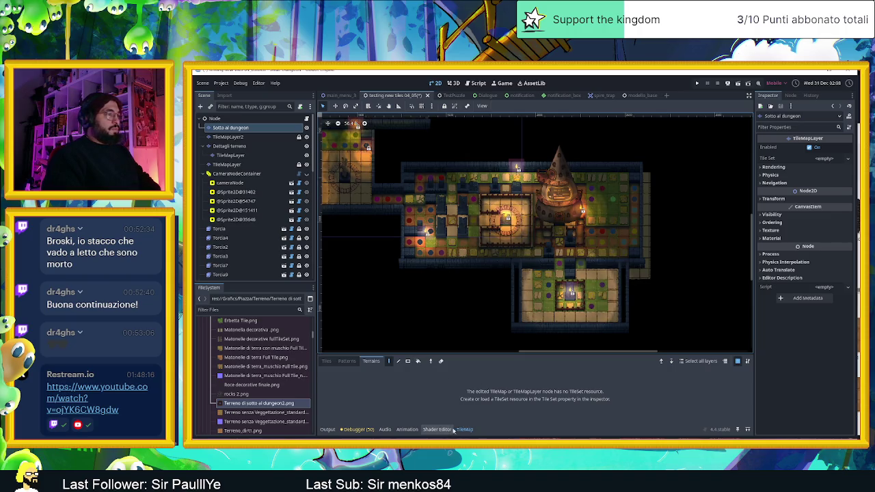
# Step: Create a new TileSet for the layer with 60×60 px tiles
pyautogui.click(817, 148)
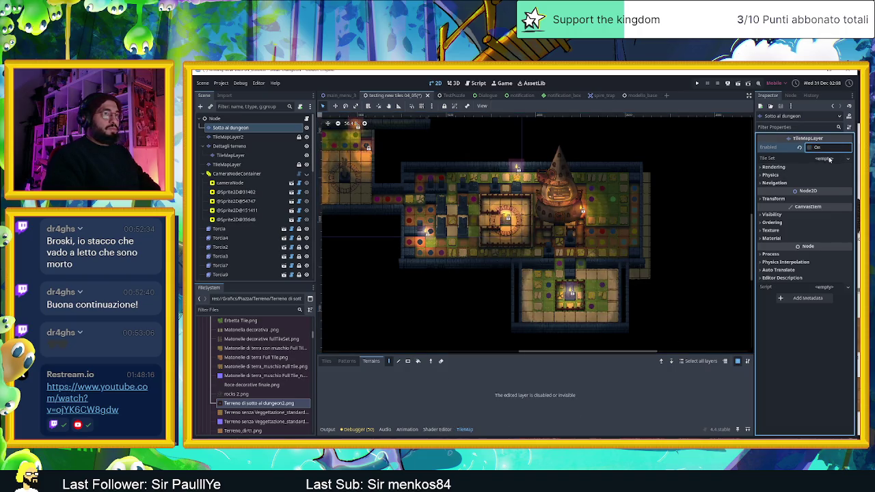
pyautogui.click(818, 149)
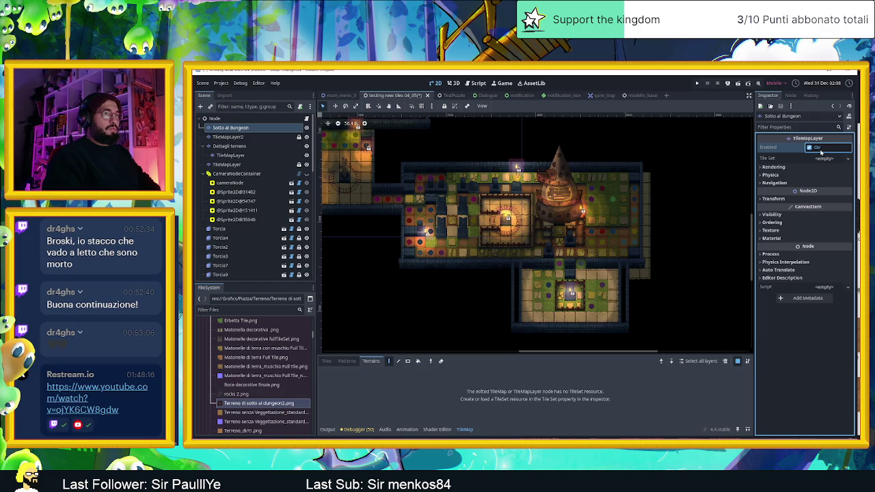
pyautogui.click(819, 160)
pyautogui.click(830, 169)
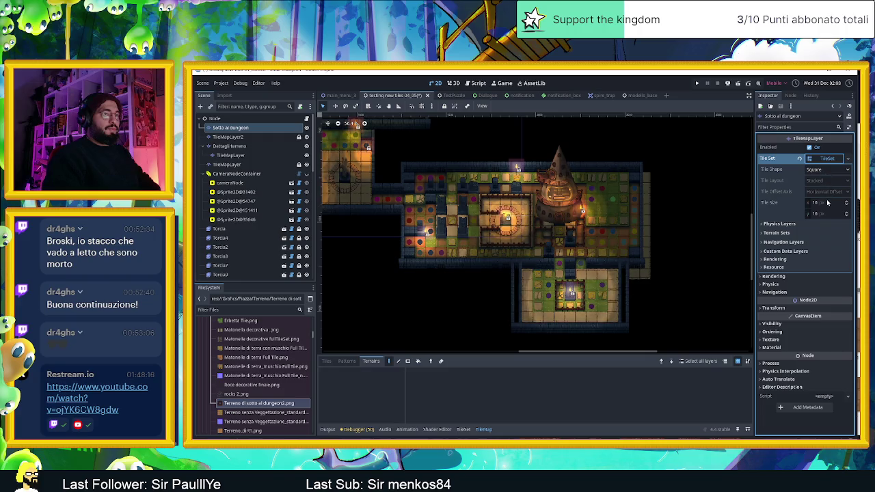
pyautogui.click(826, 203)
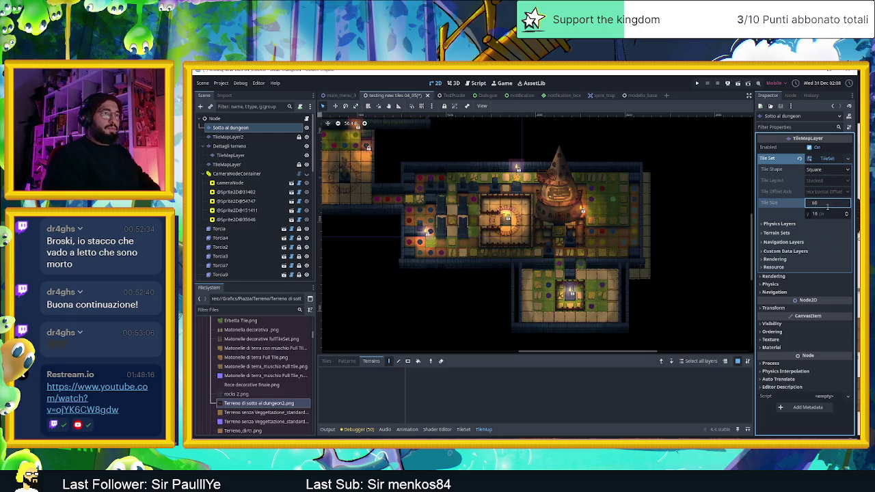
pyautogui.click(826, 212)
pyautogui.write('60')
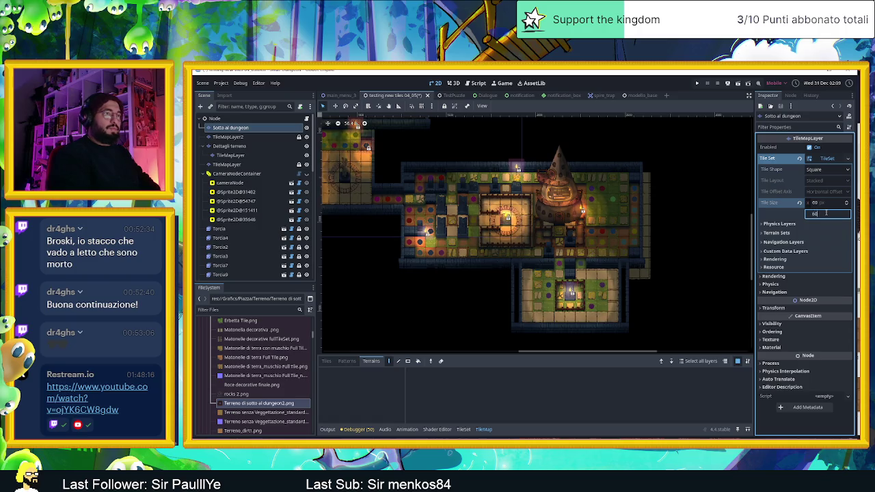
pyautogui.press('Return')
# Step: Add Terrain Set 0 in Match Corners mode holding one terrain, Terrain 0
pyautogui.click(776, 233)
pyautogui.click(806, 243)
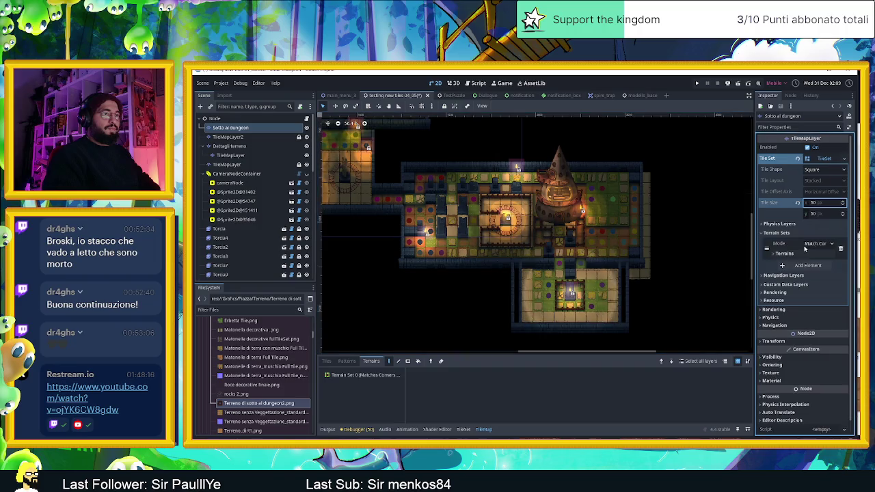
pyautogui.click(812, 255)
pyautogui.click(806, 273)
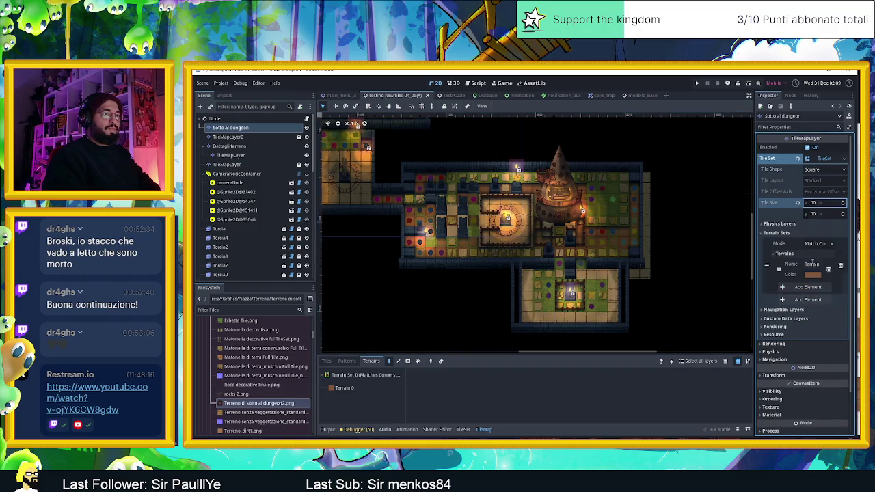
pyautogui.click(796, 254)
pyautogui.click(796, 254)
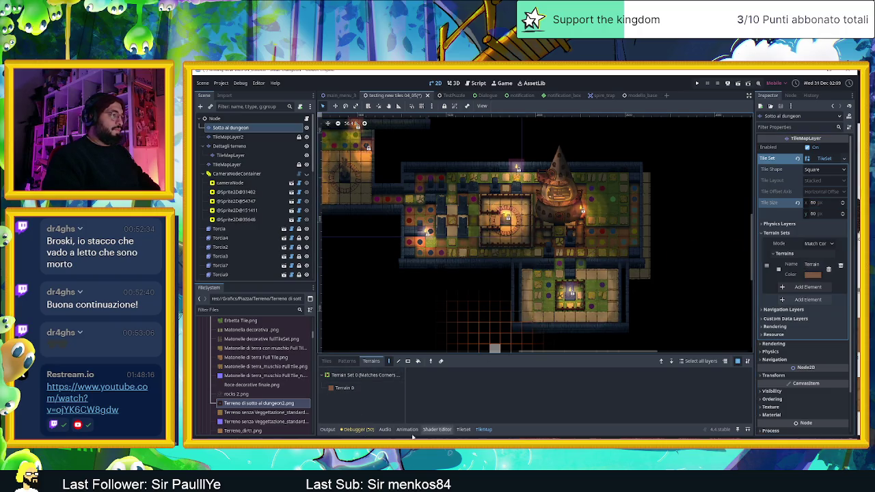
pyautogui.click(481, 429)
# Step: Add Terreno di sotto al dungeon2.png as an atlas source with auto-created 60×60 tiles
pyautogui.click(463, 429)
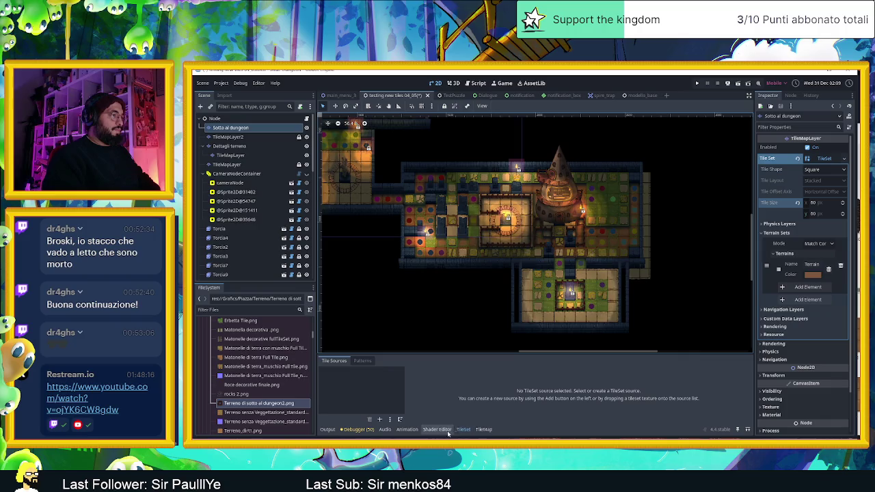
pyautogui.moveTo(259, 403); pyautogui.dragTo(355, 391)
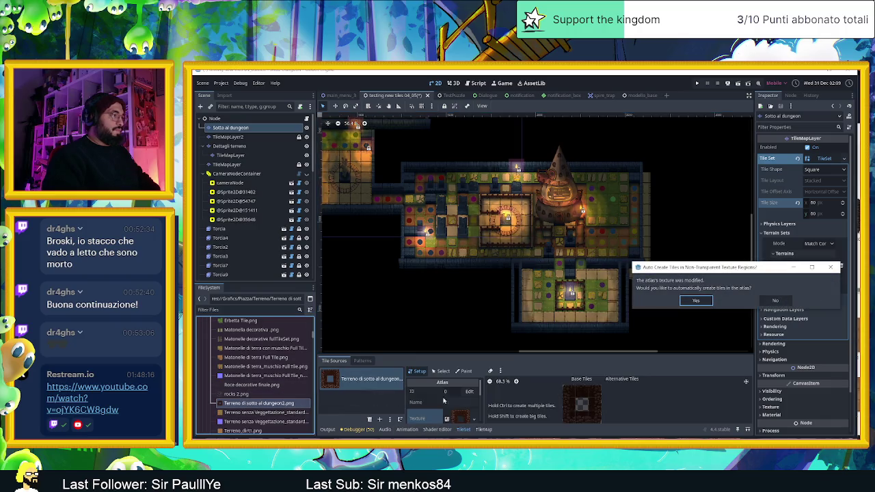
pyautogui.click(696, 301)
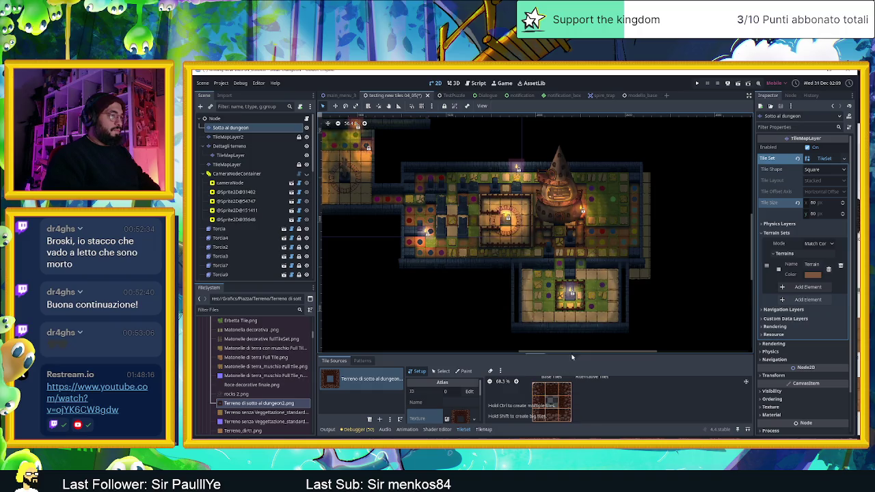
pyautogui.moveTo(578, 355); pyautogui.dragTo(588, 275)
pyautogui.scroll(2, 540, 348)
pyautogui.scroll(1, 540, 348)
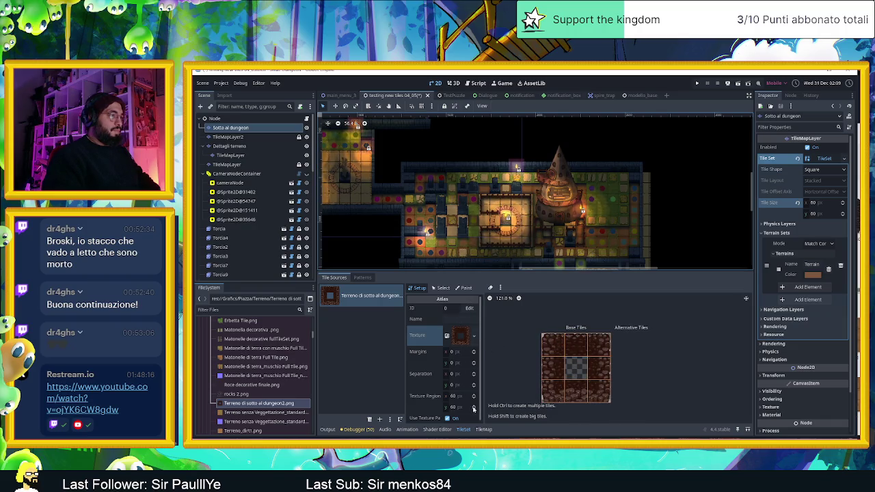
pyautogui.click(449, 288)
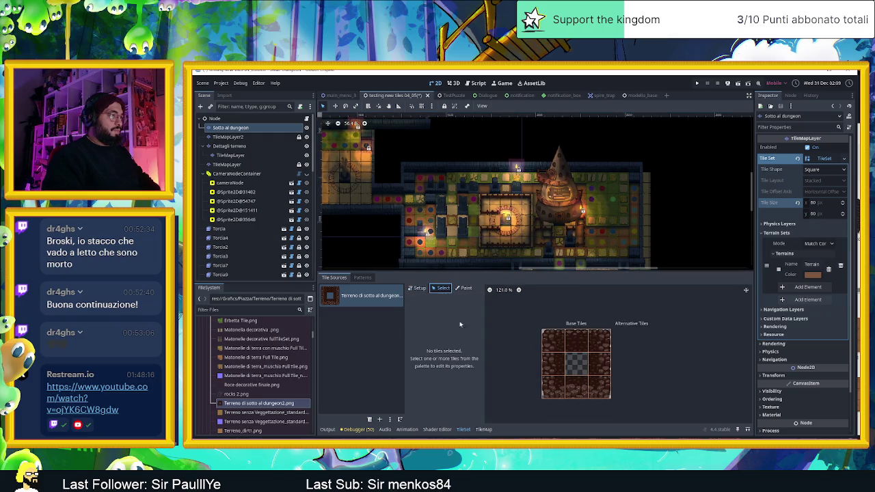
# Step: Select the atlas's top-left tile to inspect its properties
pyautogui.click(562, 345)
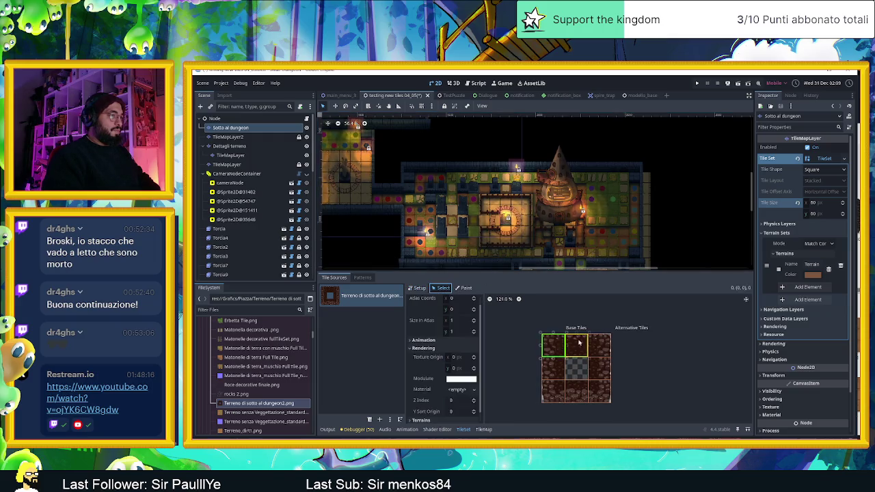
pyautogui.scroll(1, 435, 348)
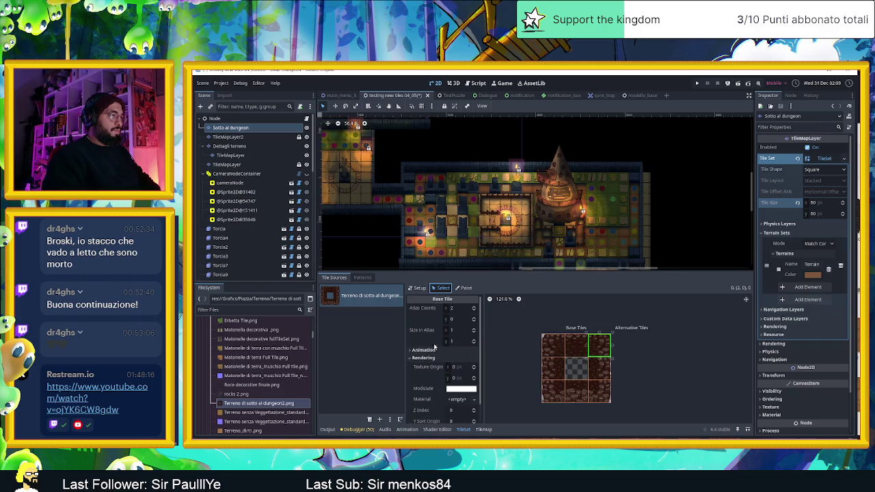
pyautogui.scroll(-2, 424, 342)
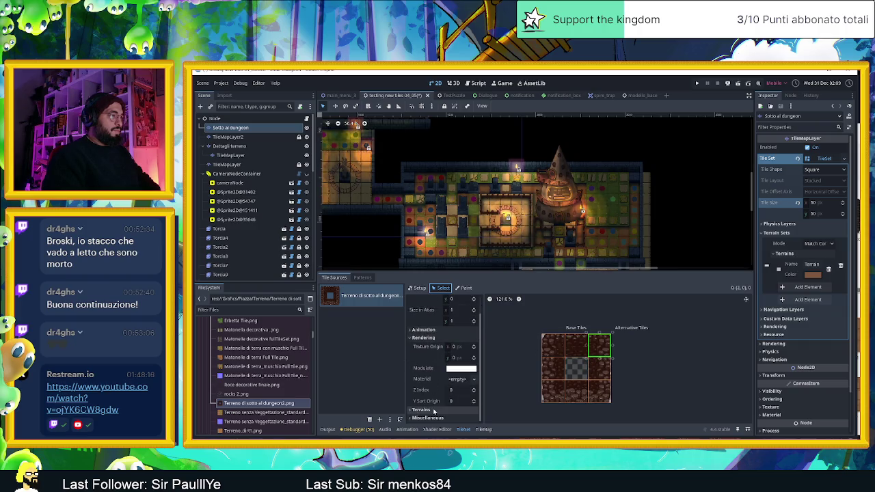
pyautogui.scroll(-1, 424, 388)
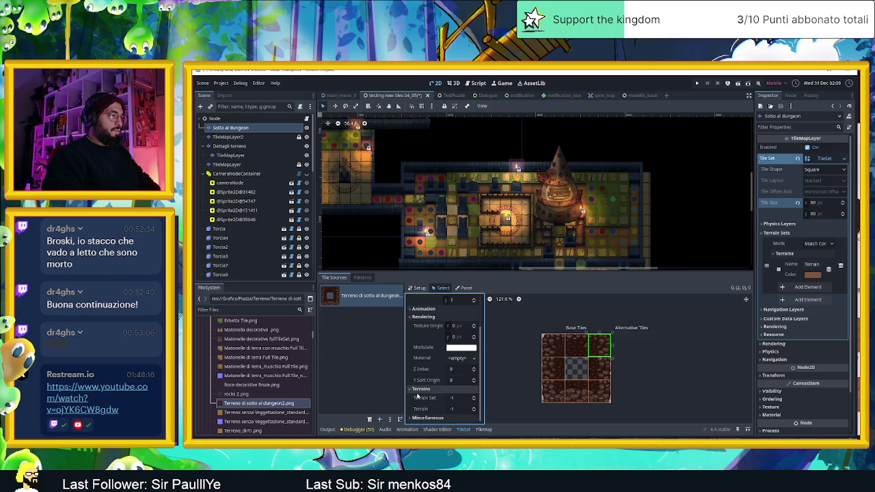
pyautogui.scroll(3, 417, 395)
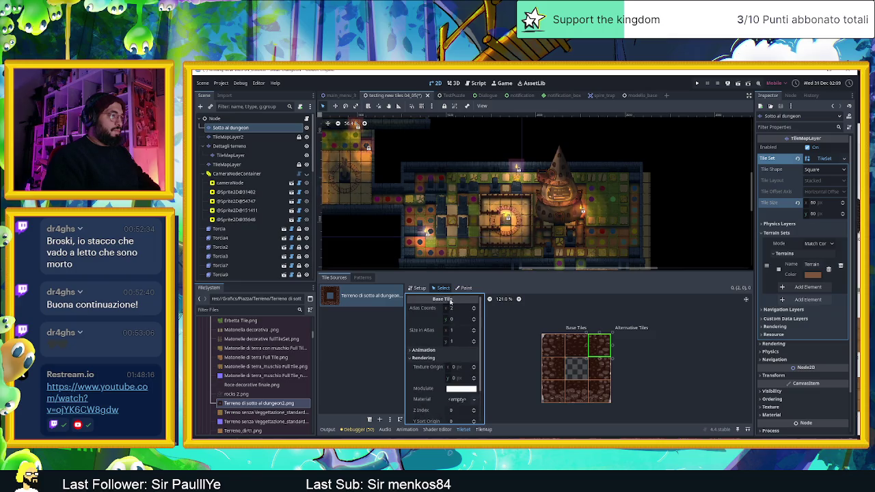
# Step: Set Paint mode to paint Terrains using Terrain Set 0 and Terrain 0
pyautogui.click(467, 287)
pyautogui.click(461, 311)
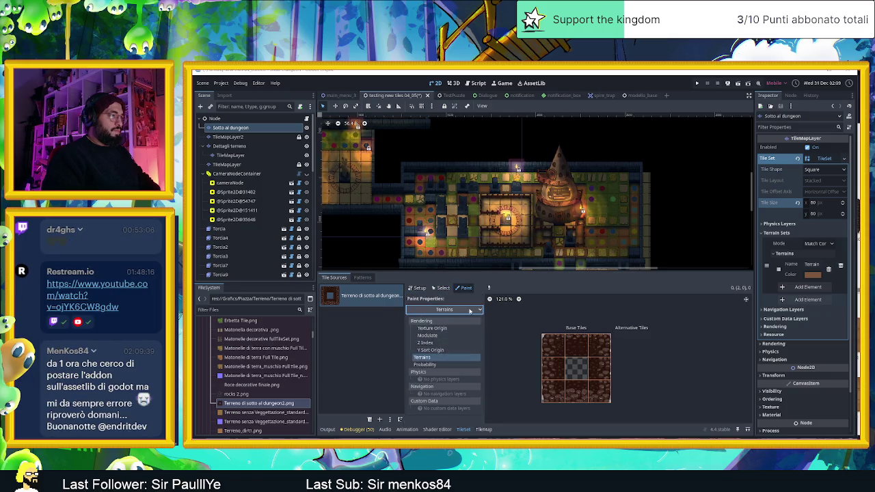
pyautogui.click(470, 311)
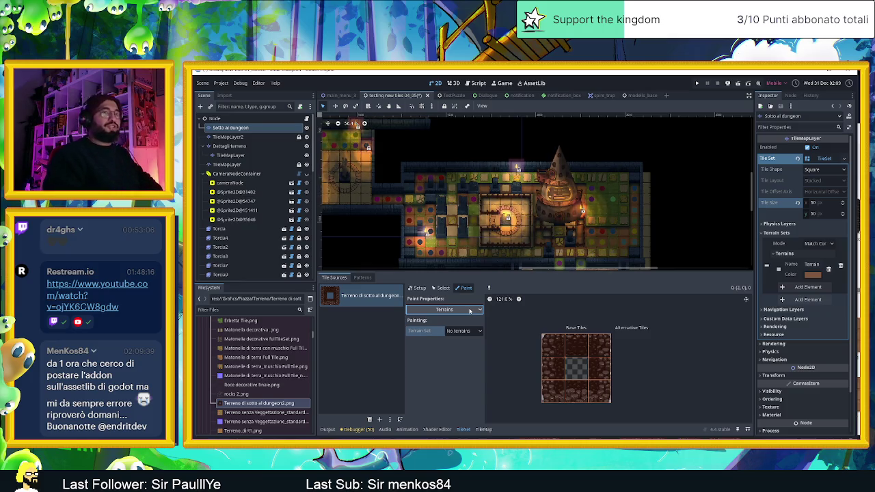
pyautogui.click(464, 330)
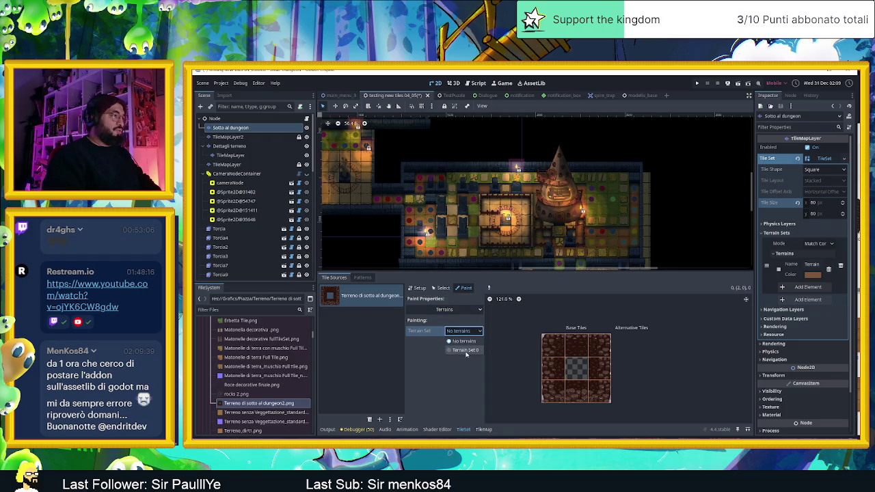
pyautogui.click(465, 351)
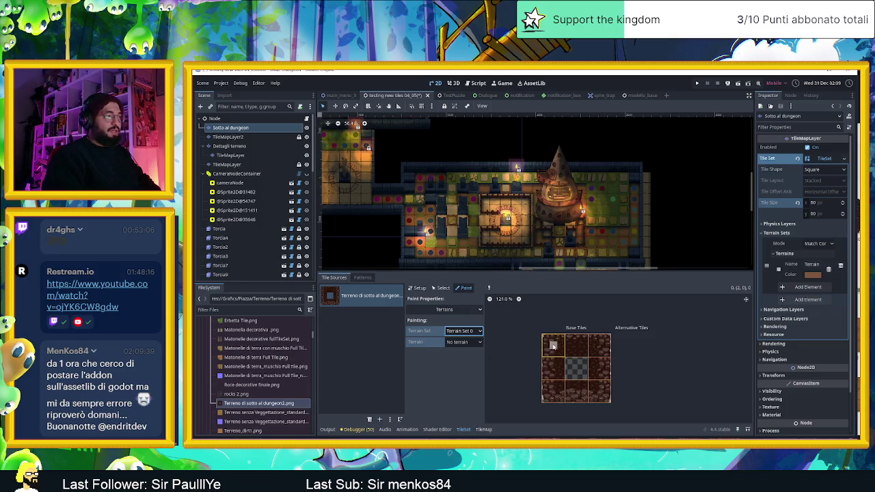
pyautogui.click(463, 341)
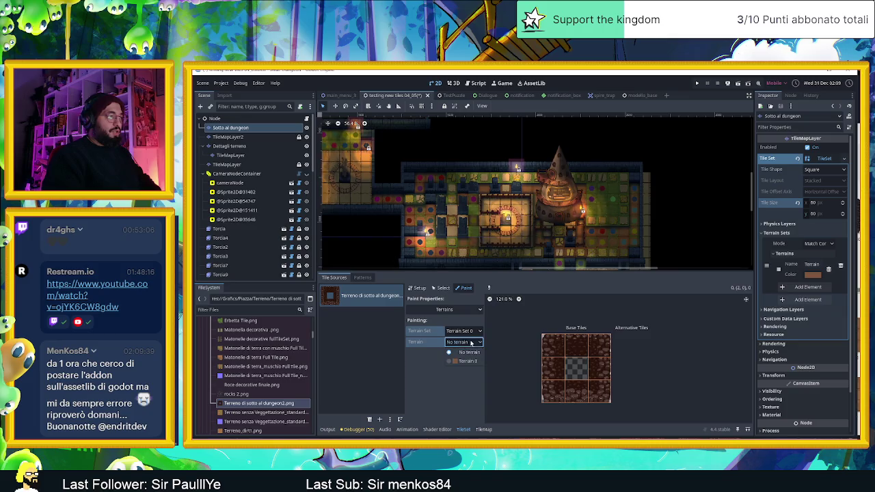
pyautogui.click(462, 361)
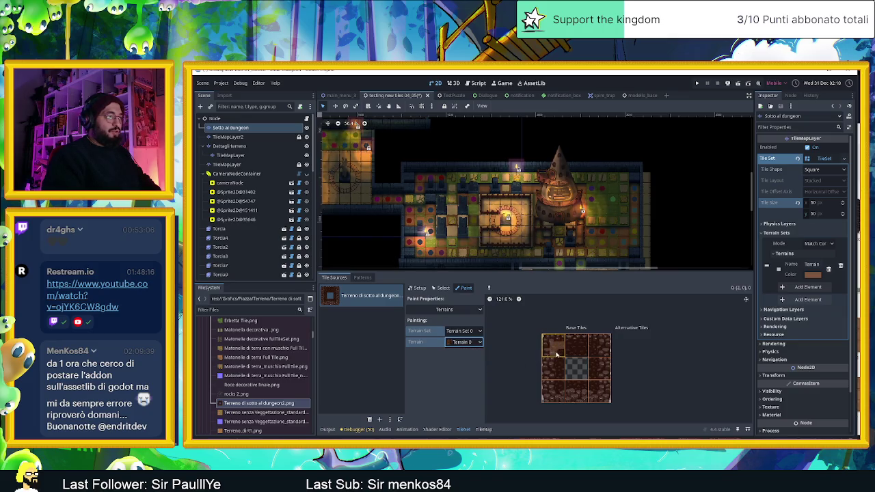
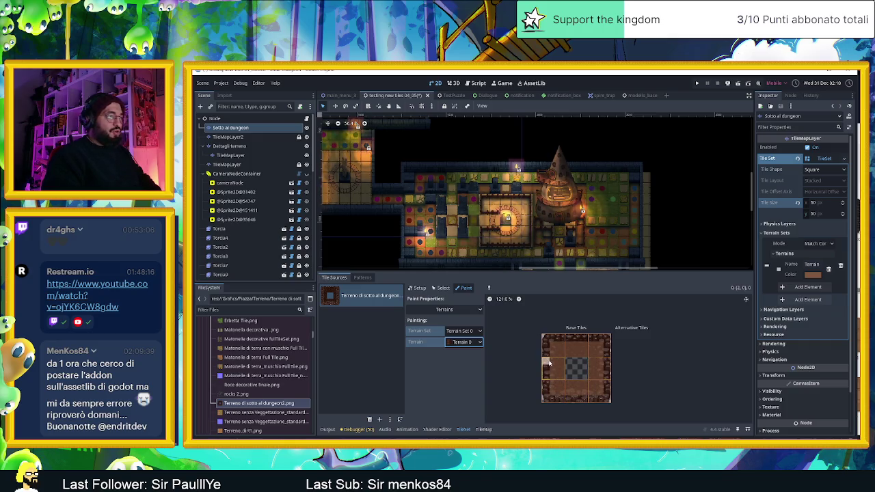
# Step: Paint a rectangle of Terrain 0 dark brick with the Rectangle tool near the map edge
pyautogui.click(483, 429)
pyautogui.click(354, 304)
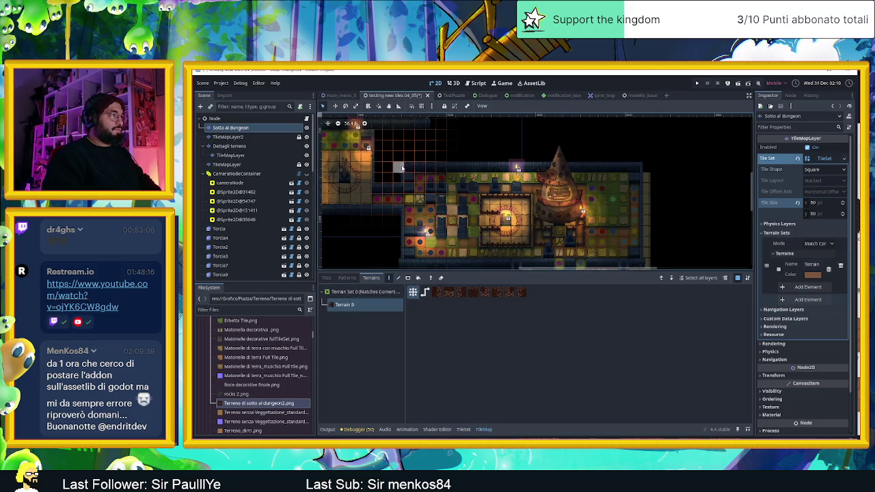
pyautogui.click(408, 278)
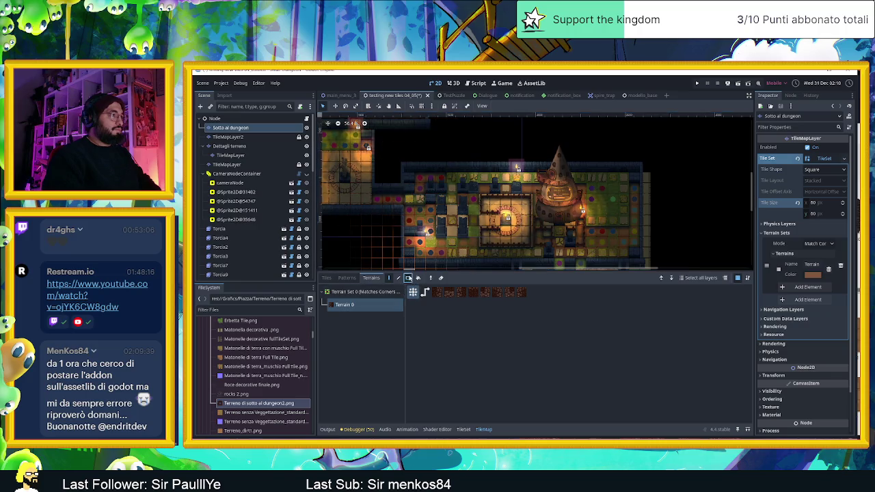
pyautogui.moveTo(502, 213)
pyautogui.mouseDown()
pyautogui.moveTo(462, 194)
pyautogui.moveTo(453, 199)
pyautogui.mouseUp()
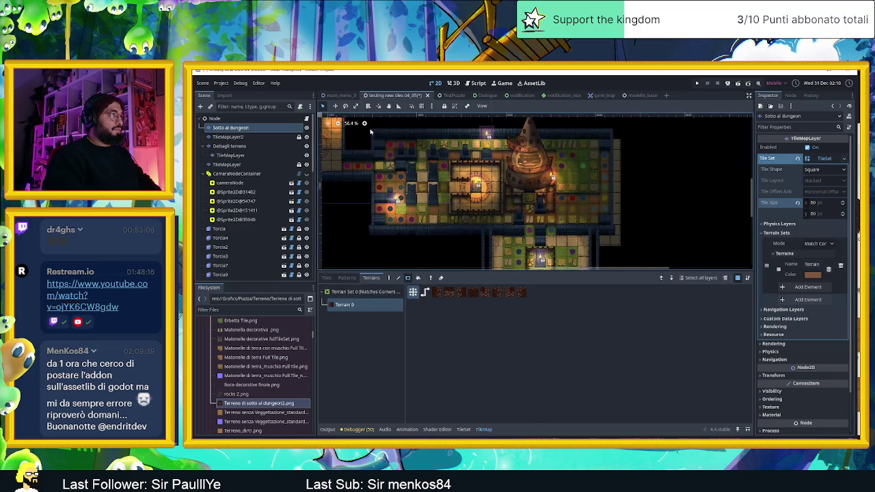
# Step: Pan and scroll around the map to inspect the other edges of the dungeon
pyautogui.moveTo(378, 135)
pyautogui.mouseDown()
pyautogui.moveTo(613, 257)
pyautogui.moveTo(629, 255)
pyautogui.mouseUp()
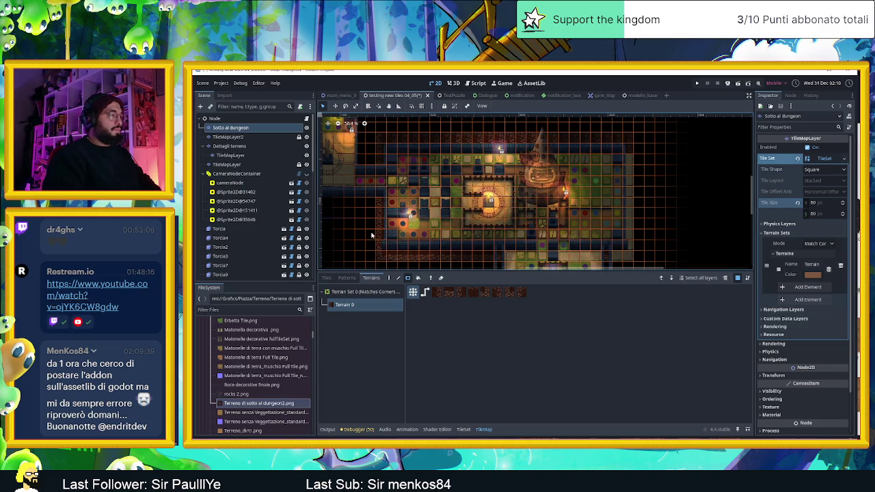
pyautogui.scroll(1, 371, 235)
pyautogui.scroll(1, 408, 227)
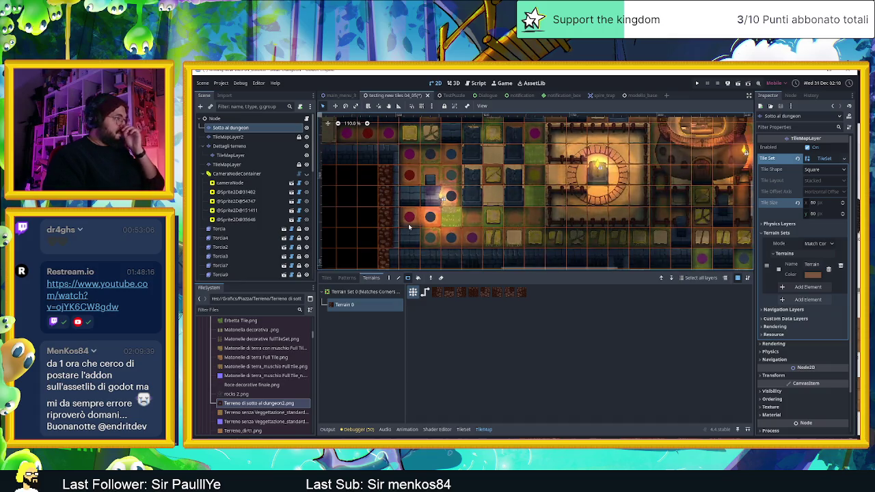
pyautogui.scroll(-1, 409, 227)
pyautogui.scroll(-1, 443, 186)
pyautogui.scroll(2, 443, 186)
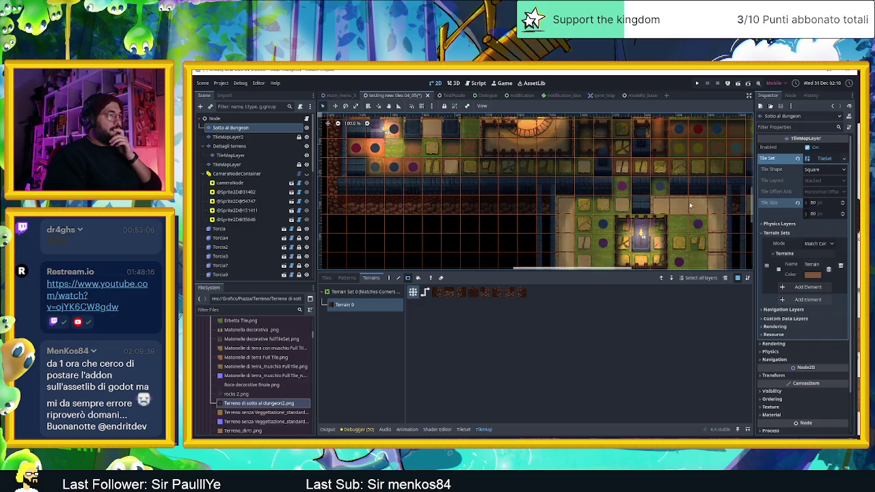
pyautogui.hscroll(4, 690, 205)
pyautogui.hscroll(2, 615, 203)
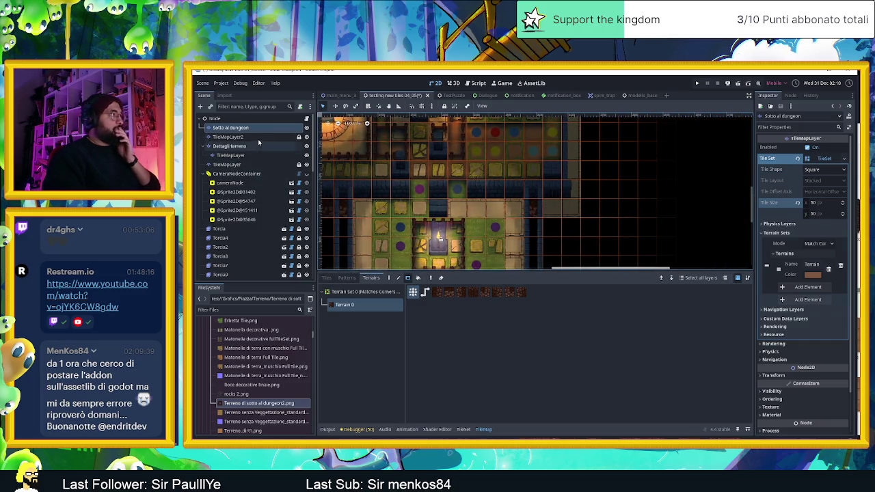
# Step: Browse the TileMapLayer2, Dettagli terreno and nested TileMapLayer nodes in the Scene dock
pyautogui.click(258, 138)
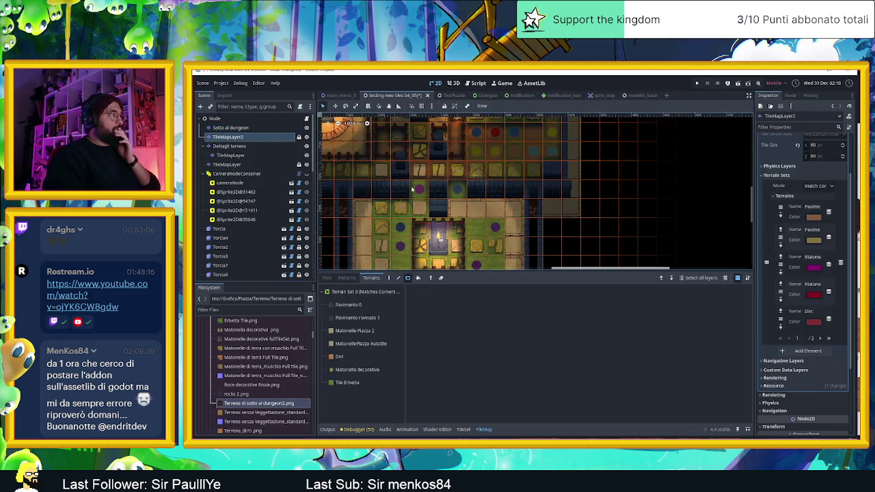
pyautogui.click(259, 146)
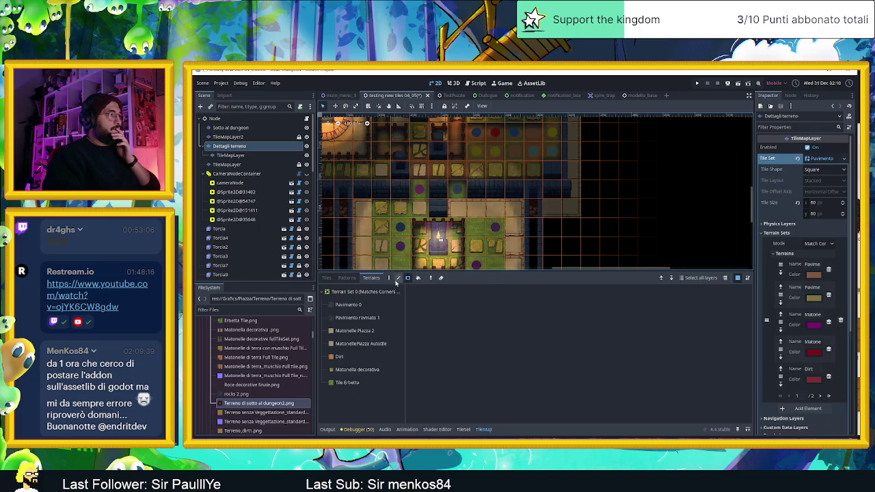
pyautogui.press('Up')
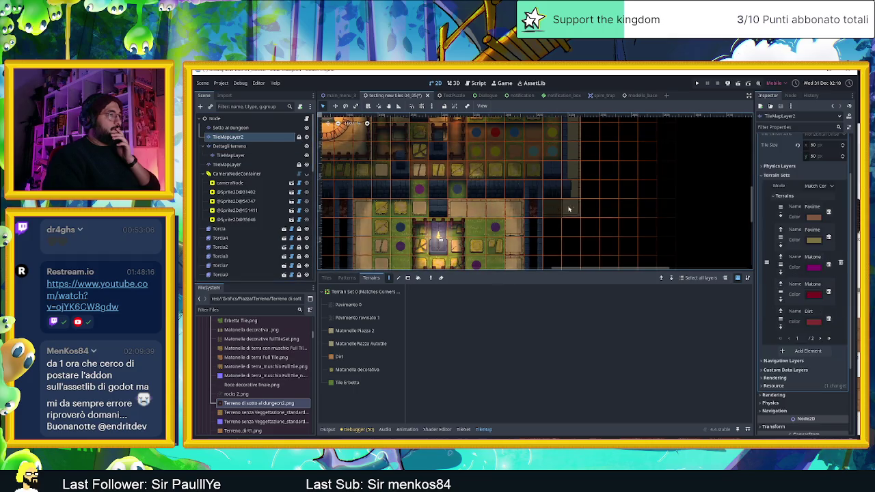
pyautogui.click(253, 155)
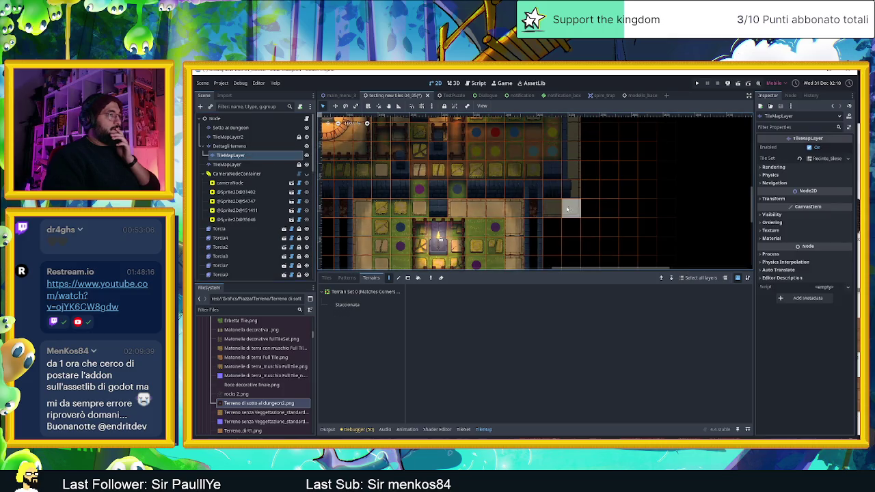
pyautogui.press('Down')
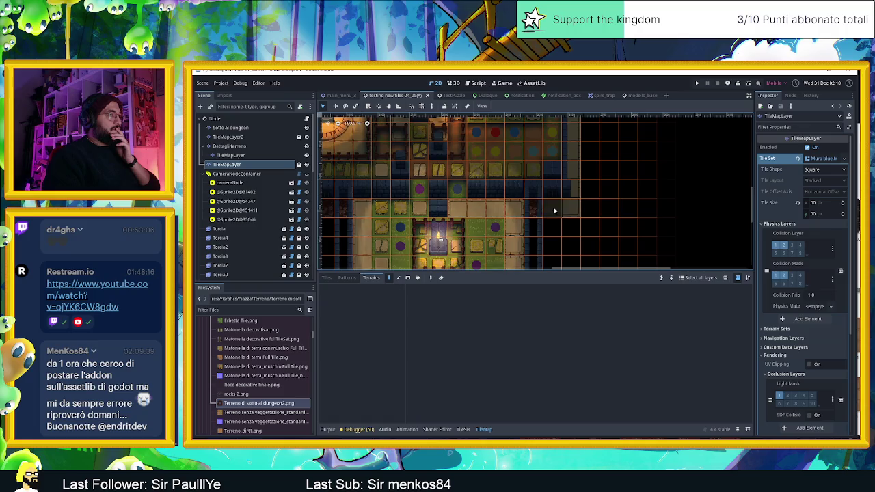
pyautogui.click(241, 138)
pyautogui.press('Down')
pyautogui.press('Down')
pyautogui.press('Down')
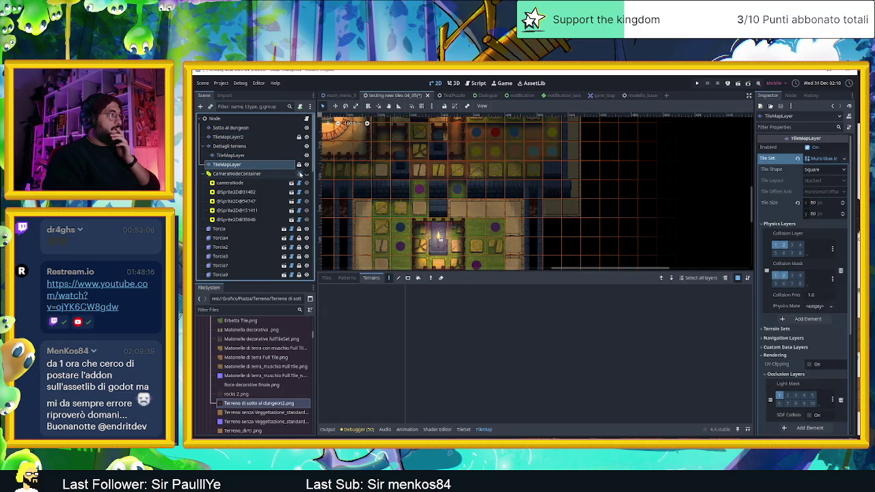
# Step: Return to the 2D view with TileMapLayer2 selected and its Staccionata terrain shown
pyautogui.click(300, 174)
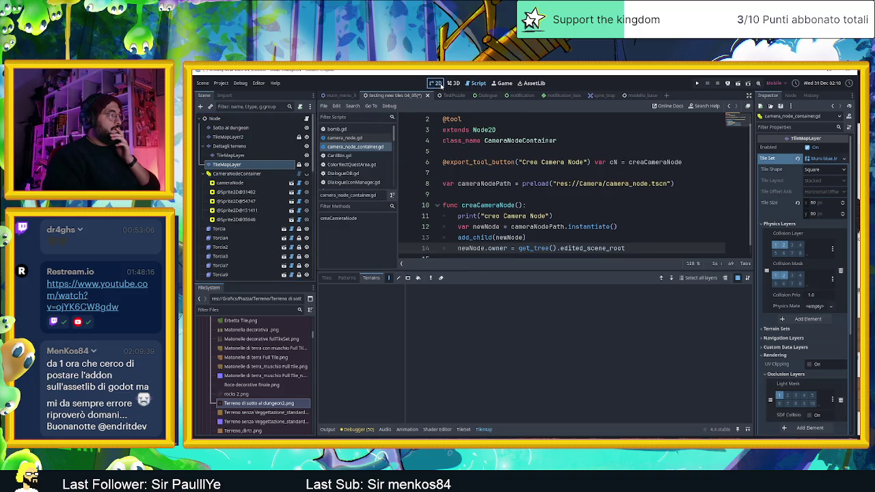
pyautogui.click(440, 85)
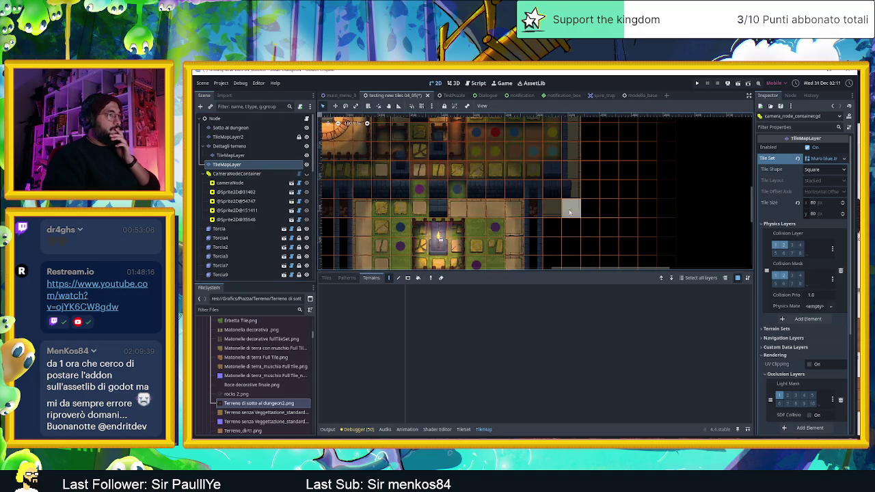
pyautogui.click(288, 137)
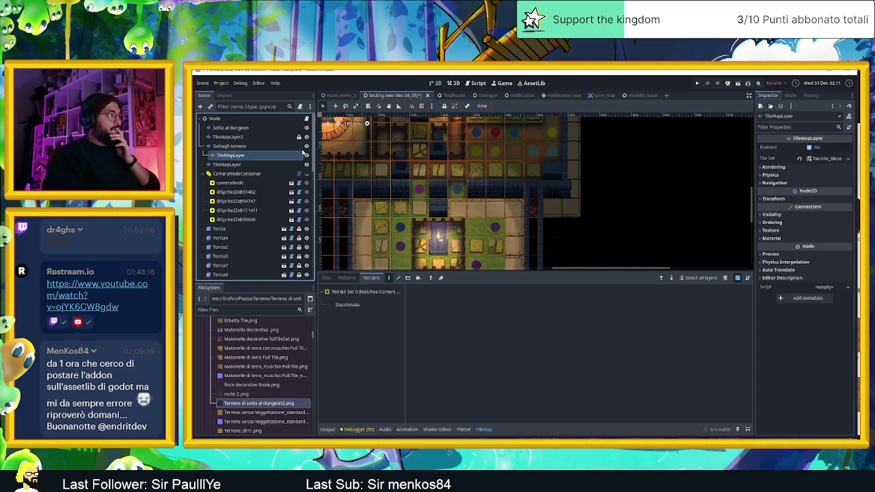
pyautogui.click(288, 138)
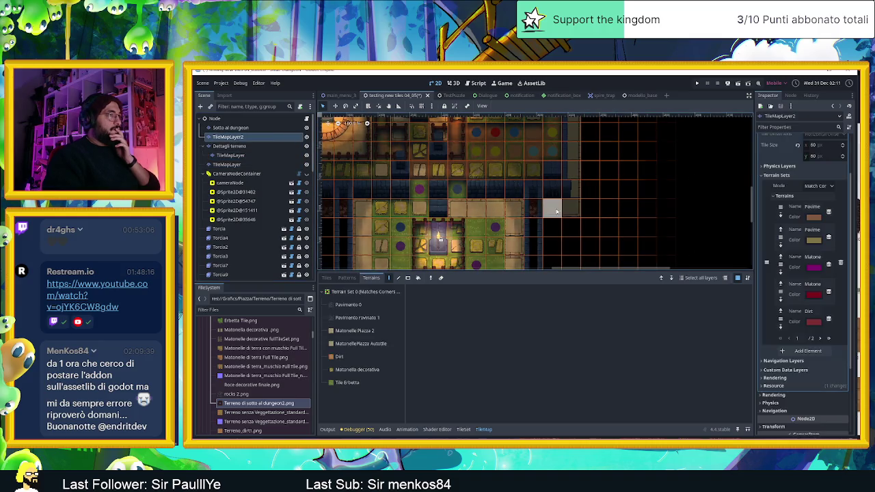
# Step: Check the TileSet editor, then go back to the TileMap editor and look around the map
pyautogui.click(463, 429)
pyautogui.rightClick(555, 215)
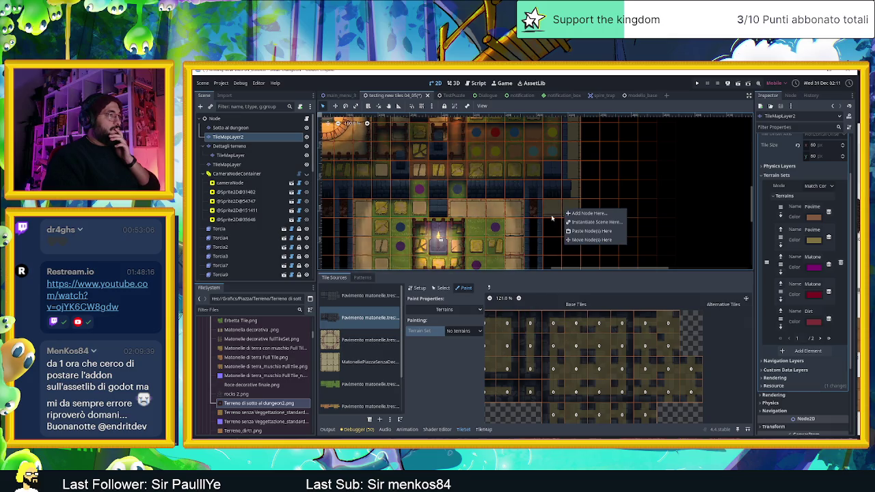
pyautogui.click(452, 292)
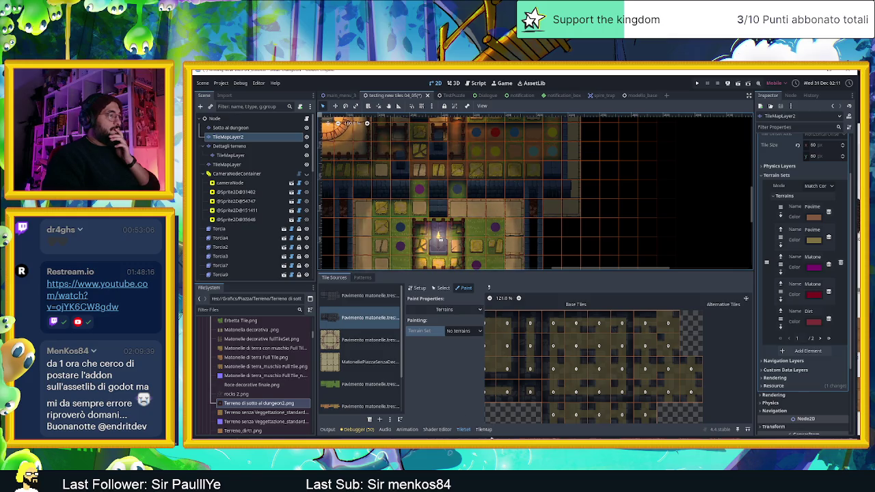
pyautogui.click(483, 429)
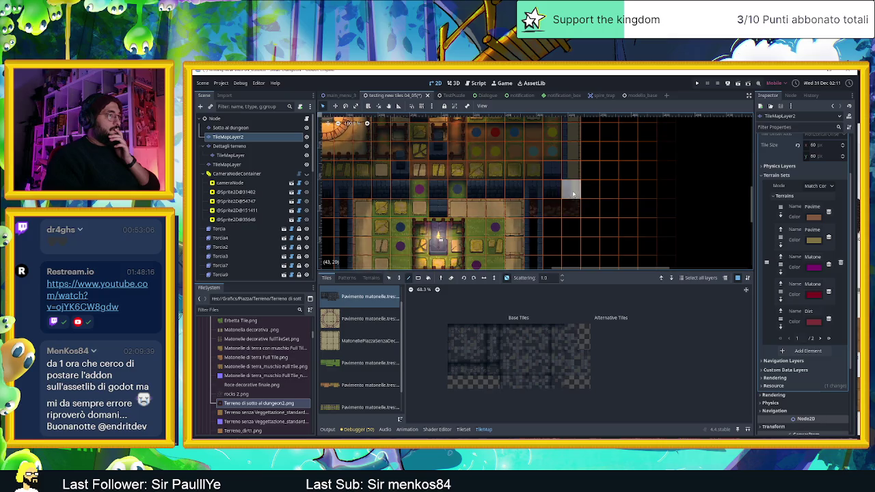
pyautogui.scroll(-1, 635, 209)
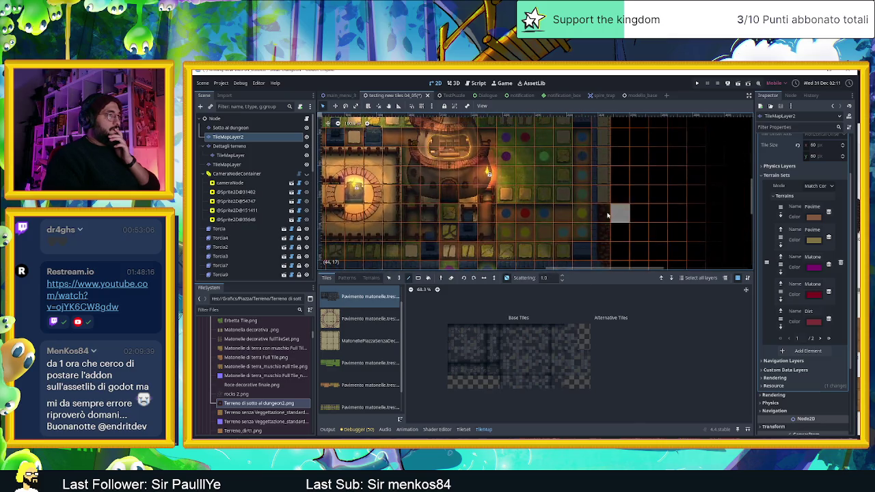
pyautogui.moveTo(641, 186)
pyautogui.mouseDown()
pyautogui.moveTo(658, 224)
pyautogui.moveTo(704, 247)
pyautogui.mouseUp()
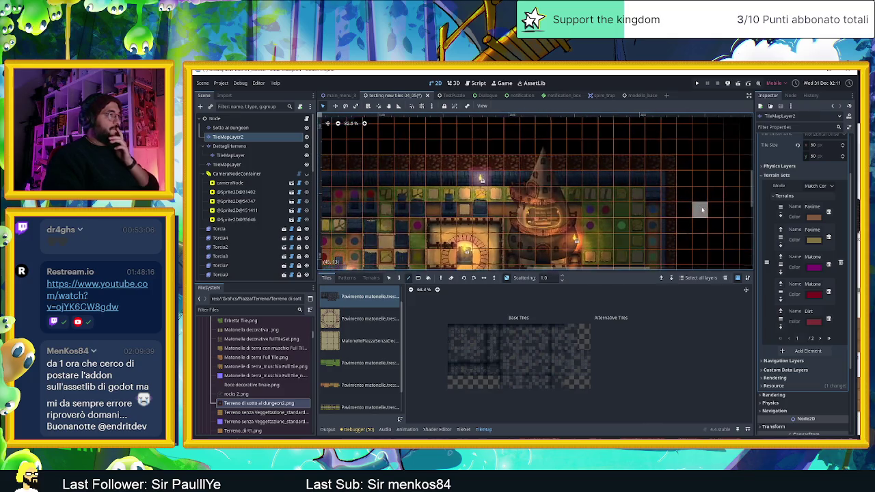
pyautogui.scroll(1, 580, 160)
pyautogui.scroll(1, 574, 171)
pyautogui.scroll(1, 567, 181)
pyautogui.scroll(1, 559, 191)
pyautogui.scroll(-1, 558, 192)
pyautogui.scroll(-1, 540, 195)
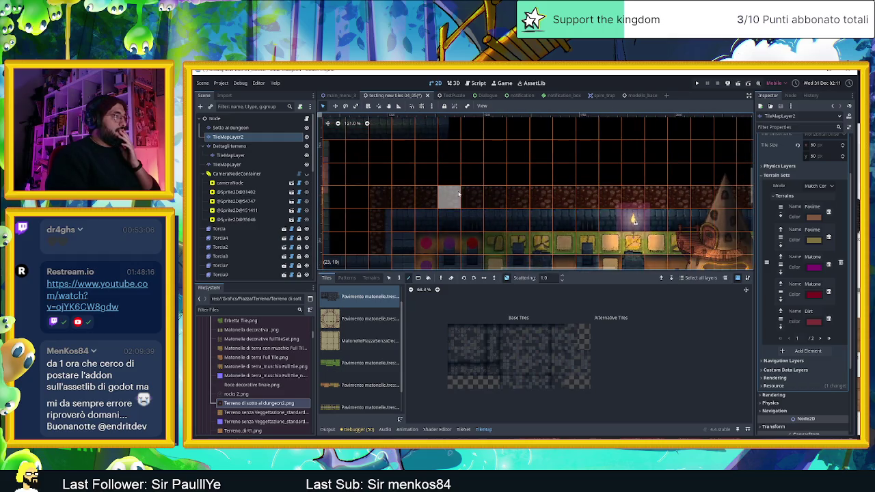
# Step: Select the Sotto al dungeon layer and show its Terrain Set 0 in the TileMap panel
pyautogui.click(438, 429)
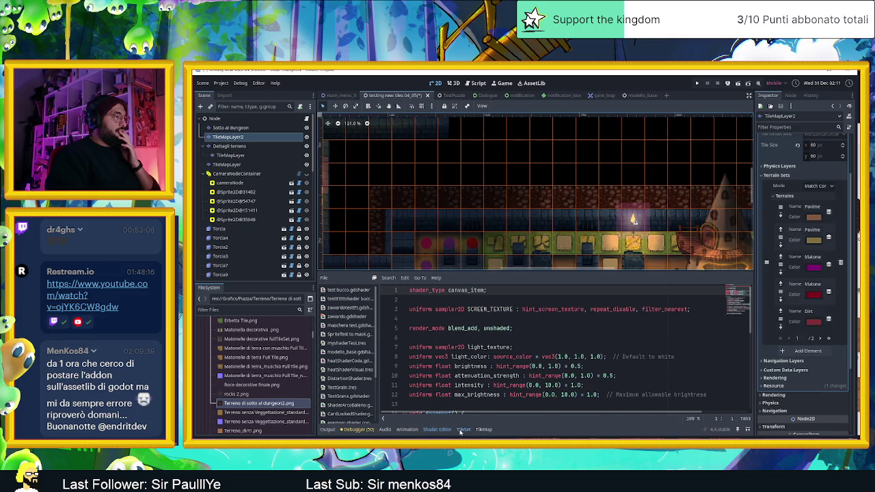
pyautogui.click(462, 429)
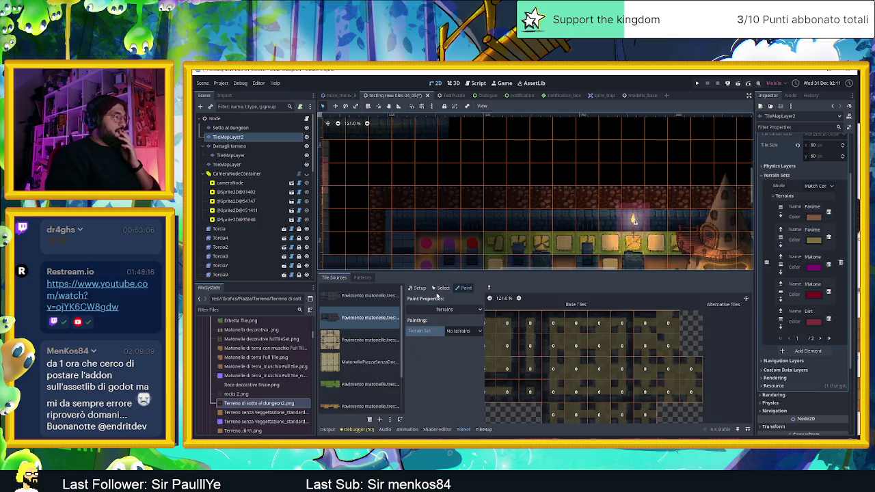
pyautogui.click(483, 429)
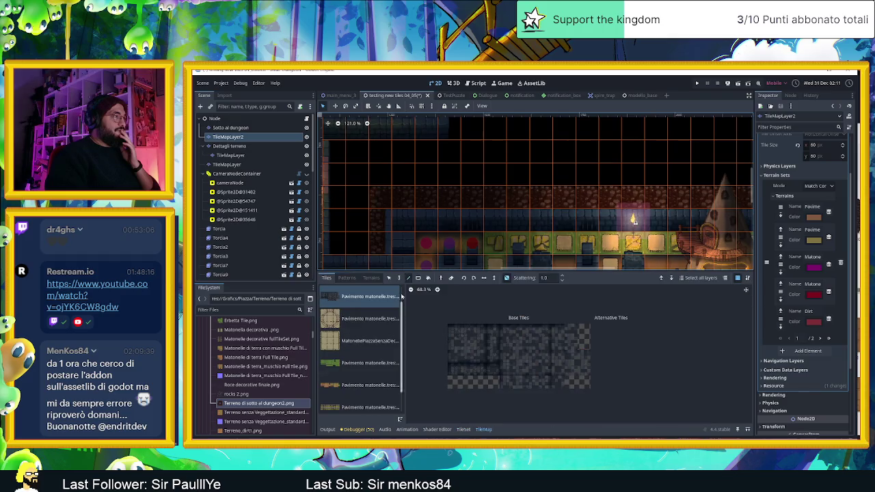
pyautogui.click(231, 127)
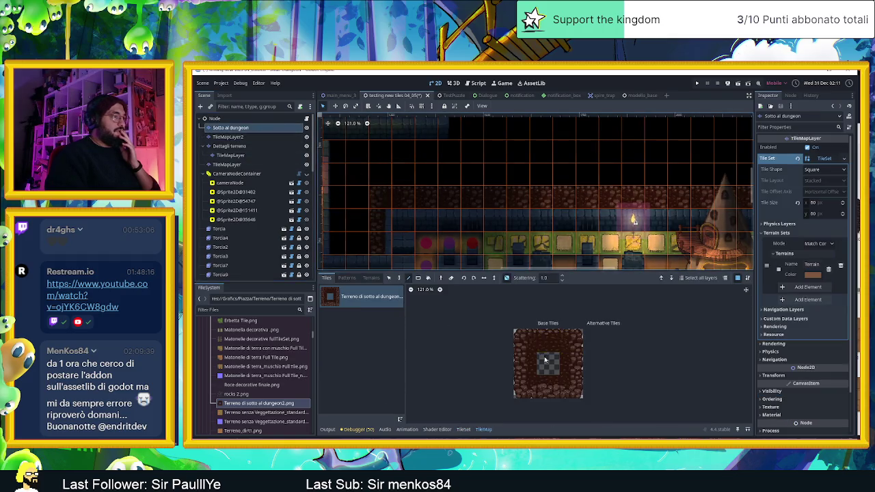
pyautogui.click(370, 277)
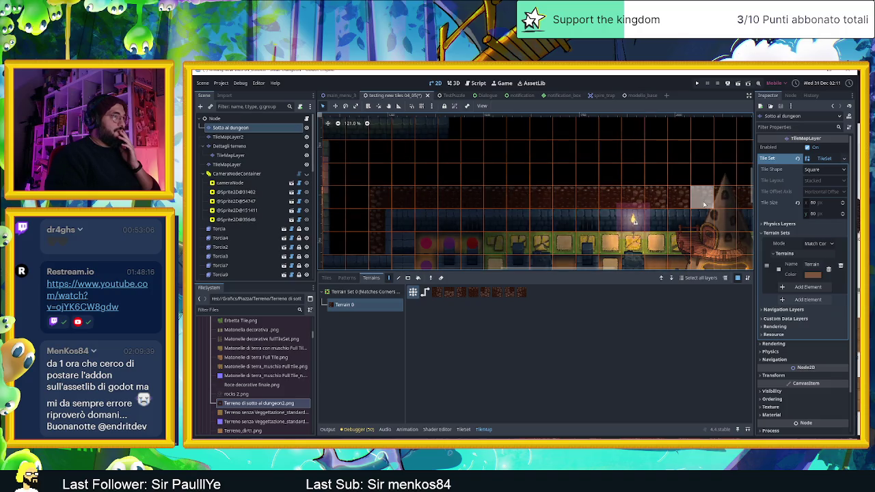
# Step: Paint a horizontal row of dark brick tiles across the map
pyautogui.moveTo(645, 202); pyautogui.dragTo(382, 192)
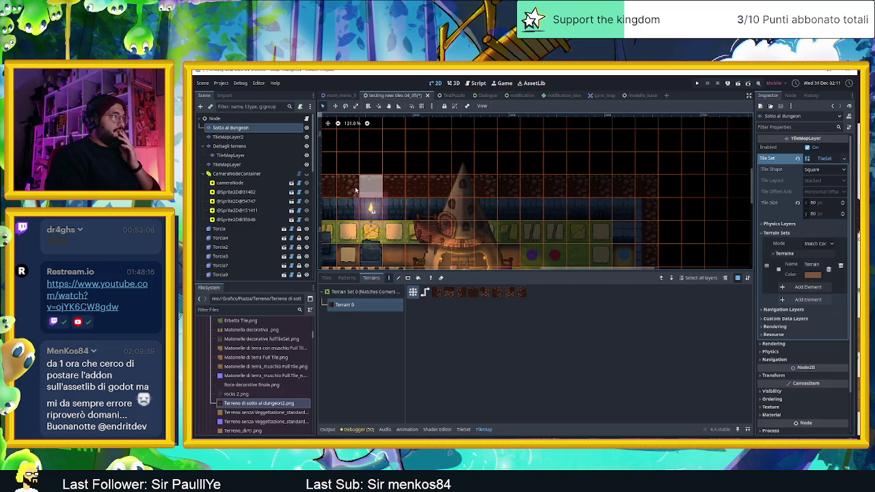
pyautogui.scroll(-3, 571, 193)
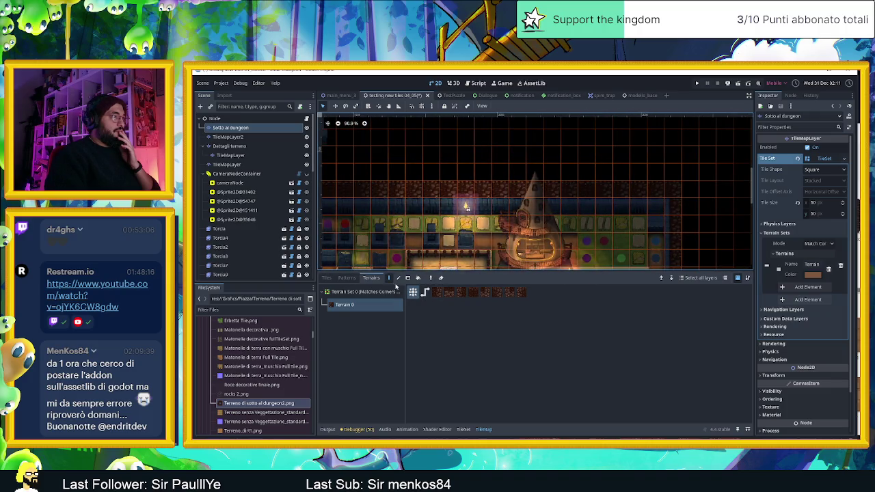
pyautogui.click(464, 429)
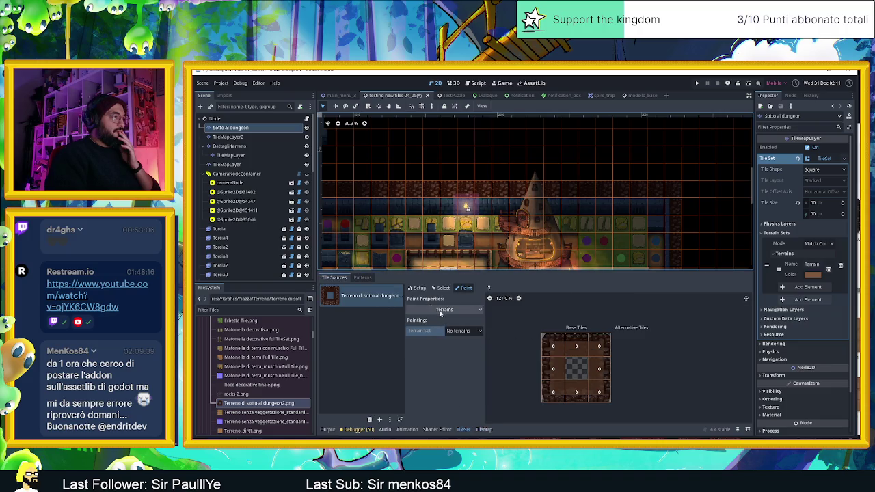
pyautogui.click(487, 430)
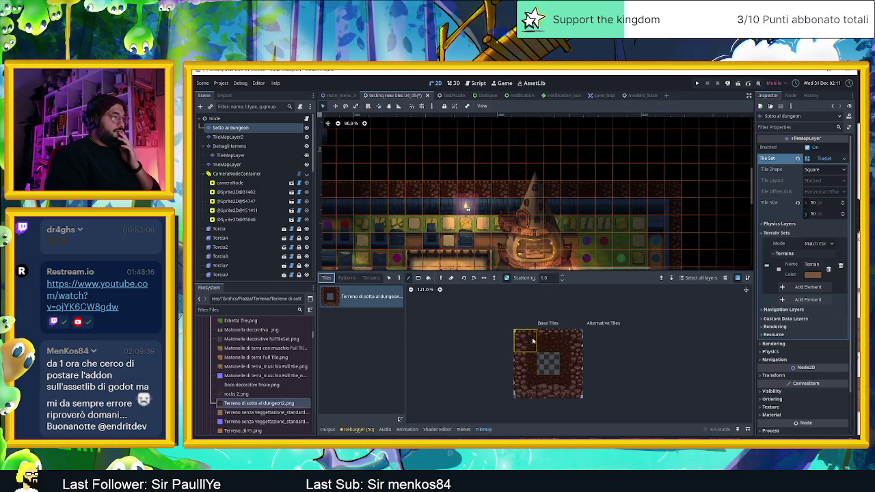
pyautogui.moveTo(356, 188); pyautogui.dragTo(655, 189)
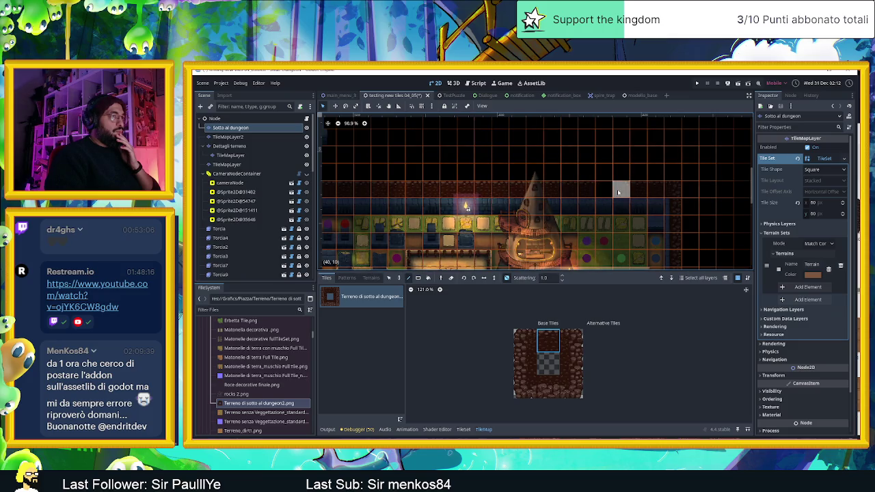
# Step: Try the lower-left, bottom-middle, bottom-left corner and middle-right brick tiles from the atlas
pyautogui.press('e')
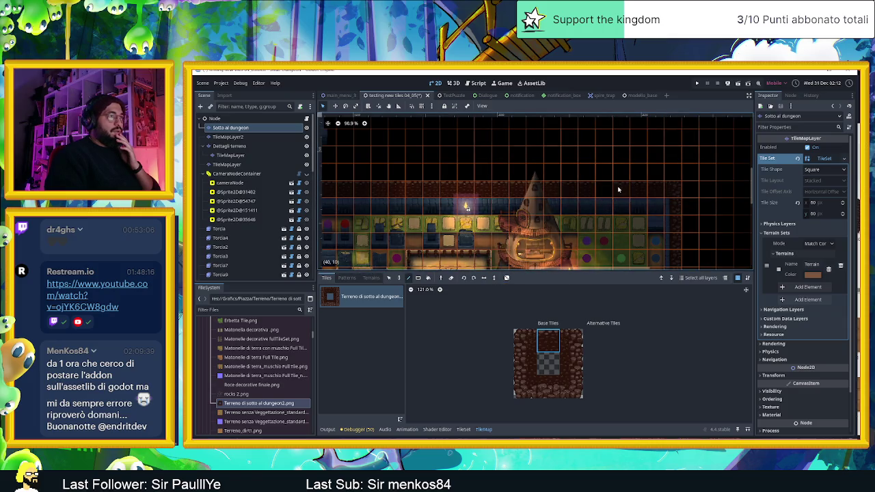
pyautogui.scroll(-4, 585, 192)
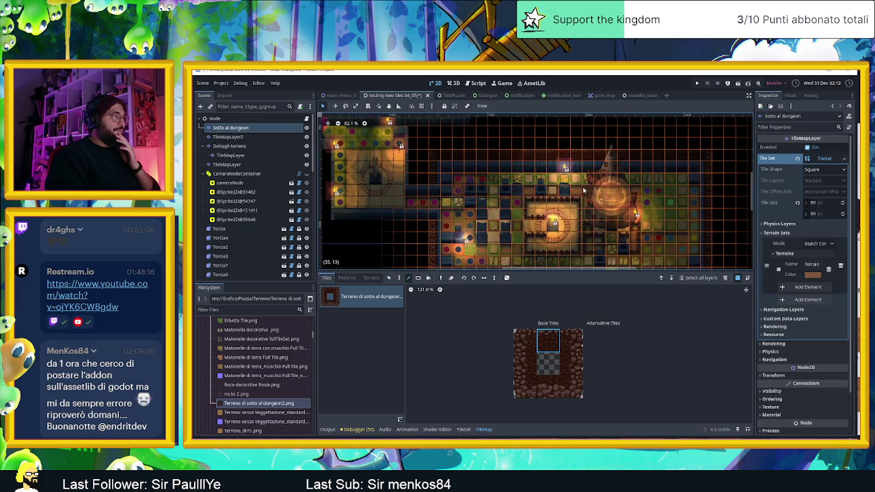
pyautogui.scroll(1, 422, 213)
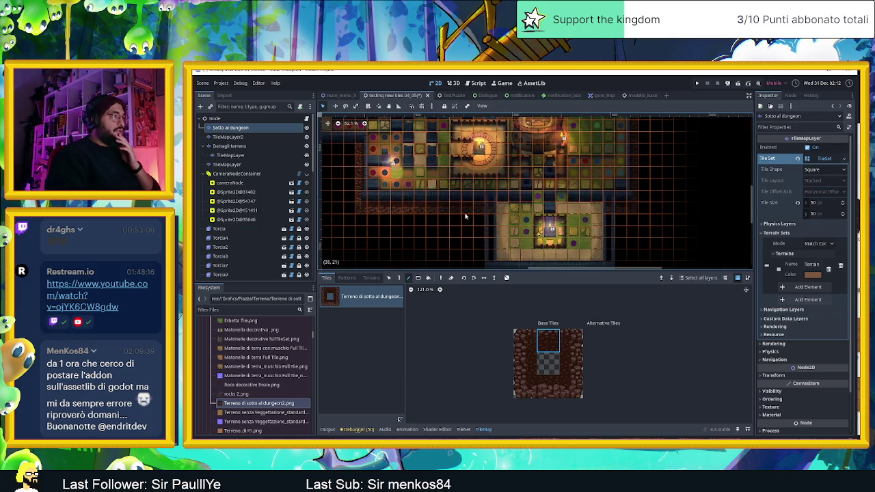
pyautogui.scroll(1, 422, 212)
pyautogui.scroll(1, 422, 213)
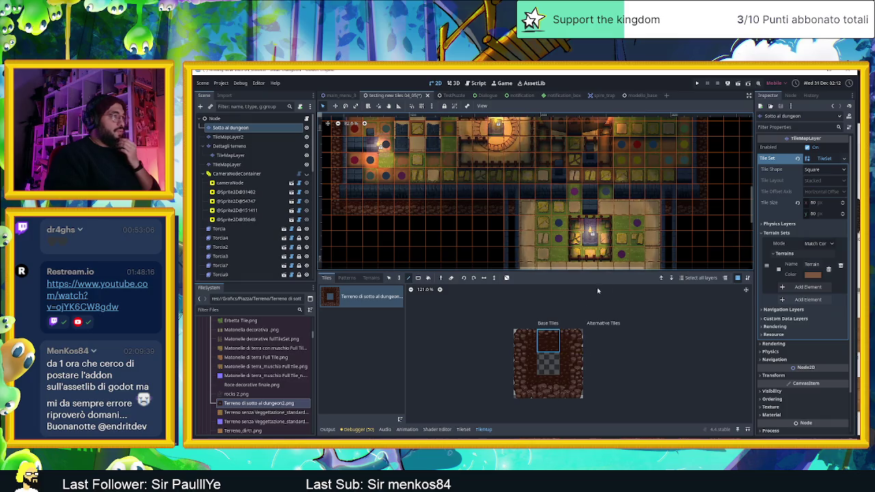
pyautogui.scroll(-1, 520, 218)
pyautogui.scroll(1, 472, 160)
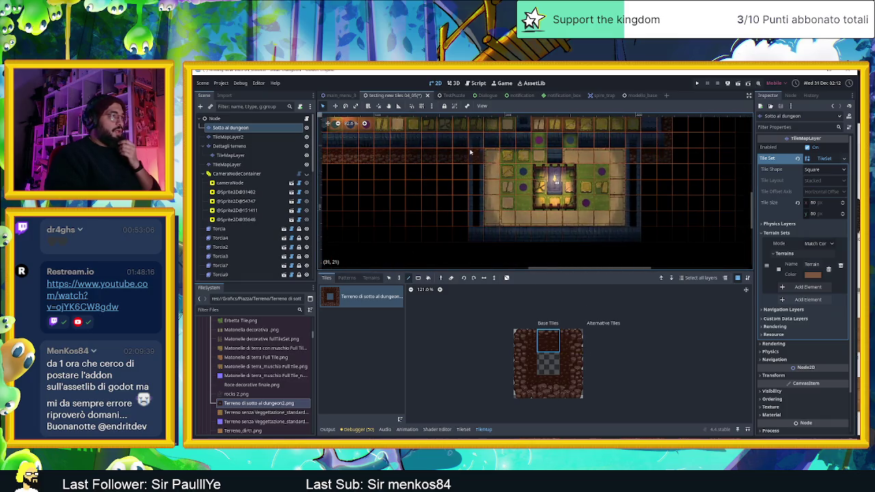
pyautogui.click(525, 363)
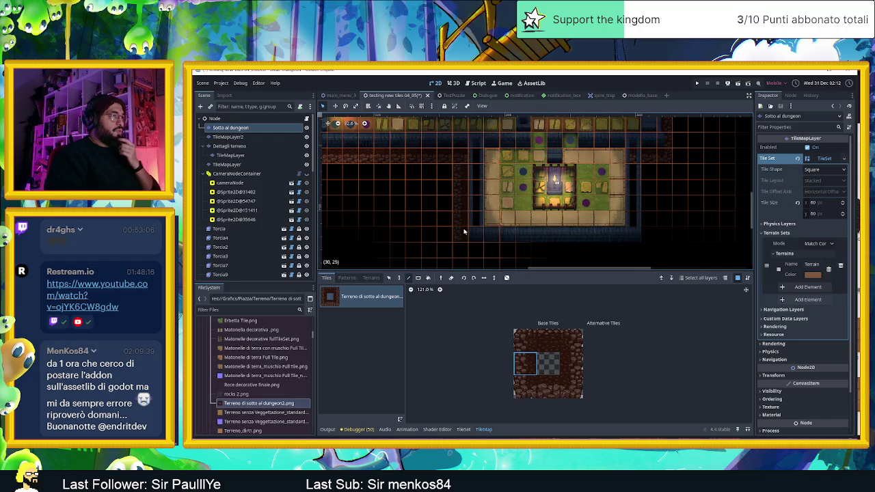
pyautogui.click(548, 387)
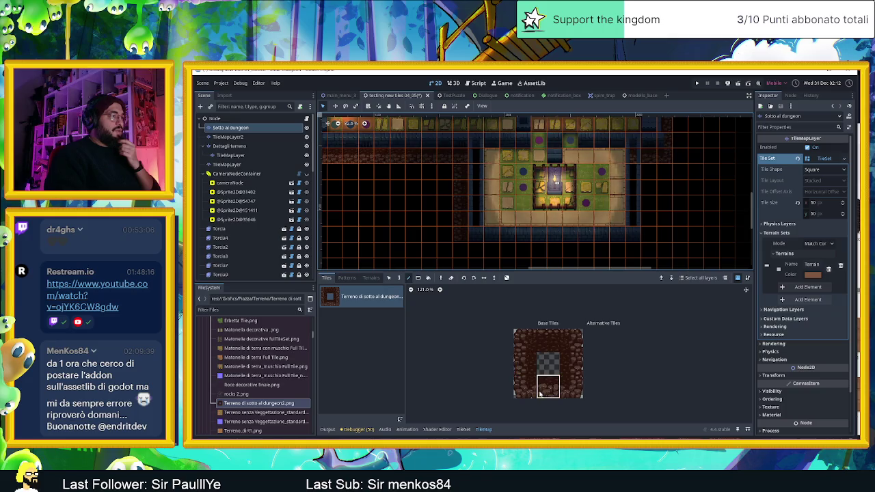
pyautogui.click(516, 378)
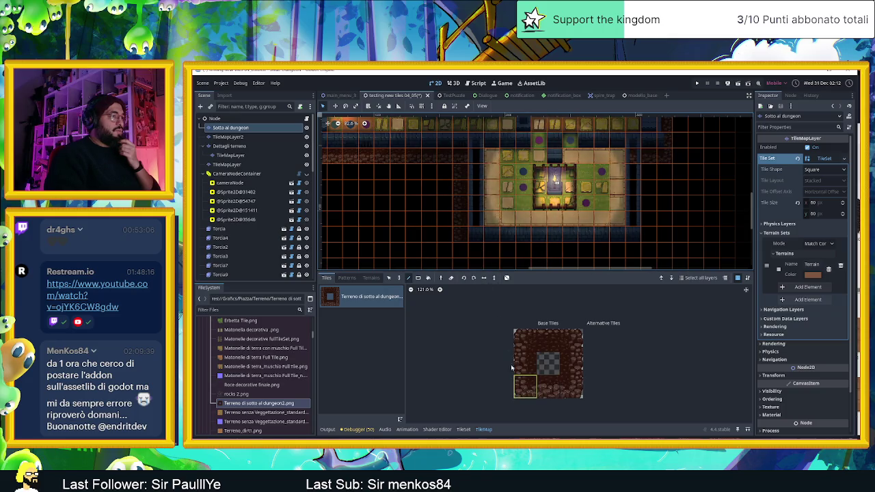
pyautogui.click(547, 386)
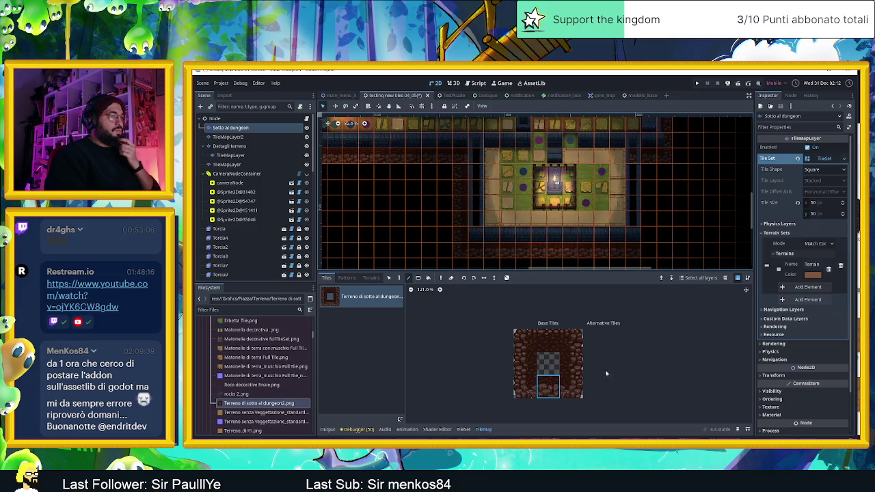
pyautogui.click(570, 364)
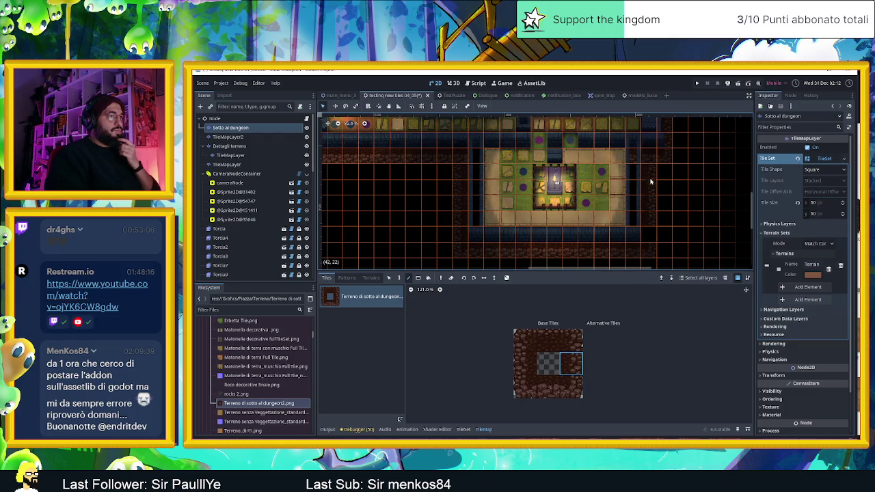
pyautogui.scroll(-1, 656, 235)
# Step: Select the bottom-left corner and left-edge brick tiles in the atlas
pyautogui.scroll(-1, 669, 244)
pyautogui.hscroll(-4, 414, 170)
pyautogui.scroll(3, 544, 242)
pyautogui.hscroll(-3, 544, 241)
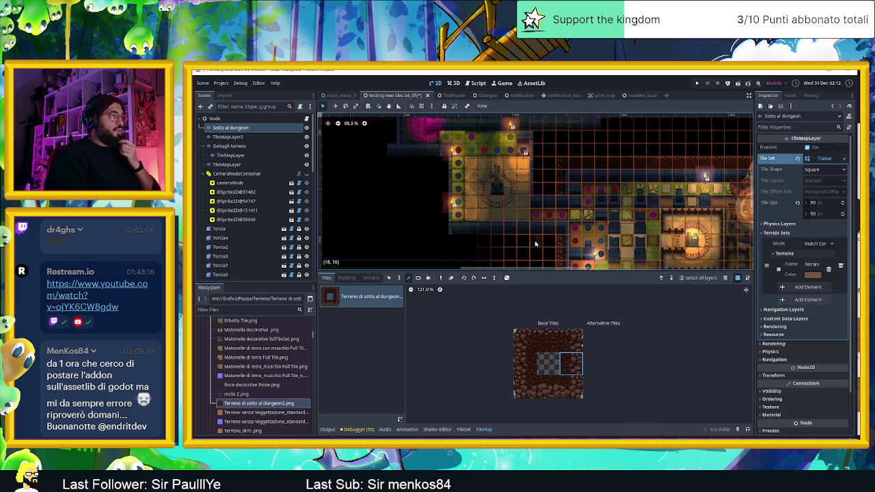
pyautogui.scroll(1, 544, 242)
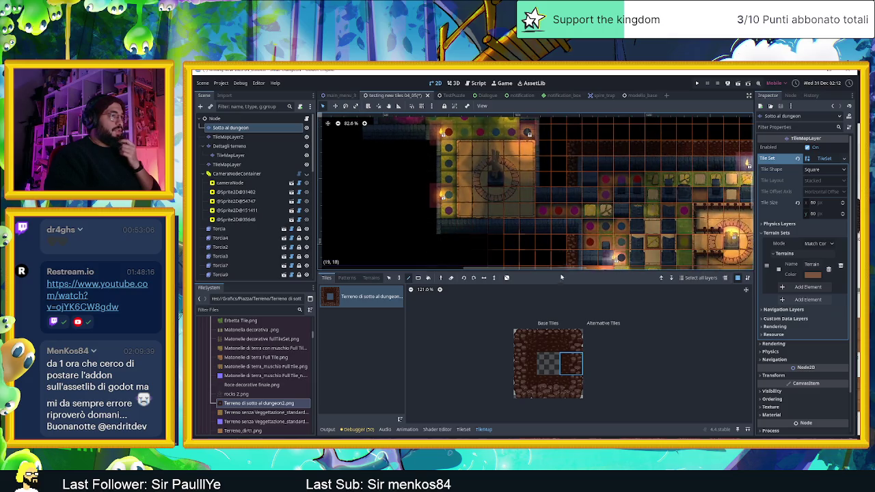
pyautogui.click(548, 387)
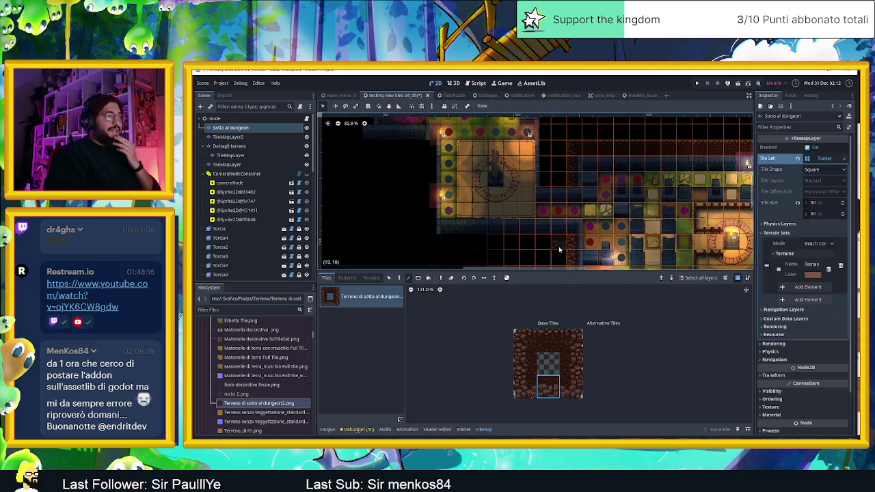
pyautogui.keyDown('ctrl'); pyautogui.click(535, 248); pyautogui.keyUp('ctrl')
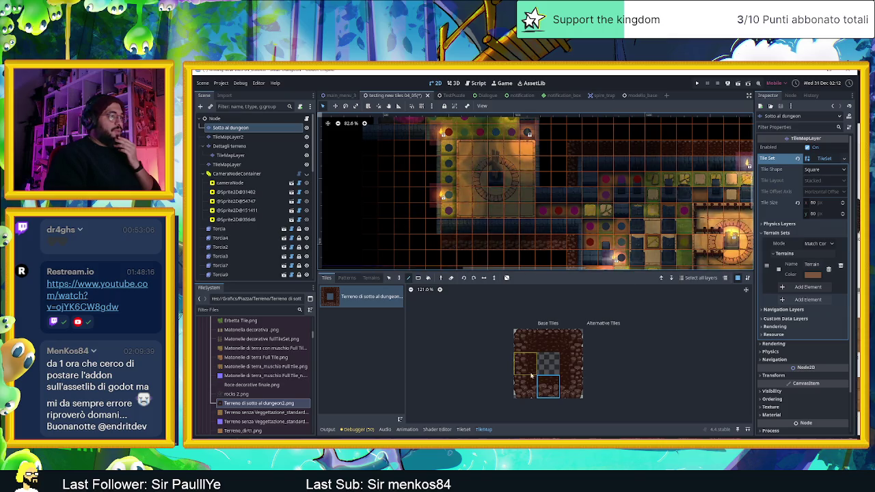
pyautogui.keyDown('ctrl'); pyautogui.click(437, 224); pyautogui.keyUp('ctrl')
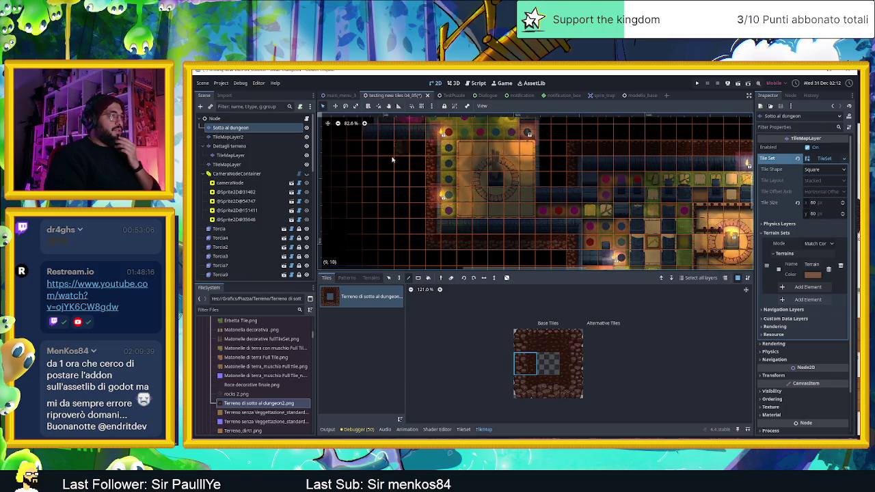
# Step: Paint bottom-edge brick tiles in the dungeon's top-left area near the DUNGEON title
pyautogui.moveTo(411, 174); pyautogui.dragTo(591, 269)
pyautogui.click(548, 386)
pyautogui.click(554, 244)
pyautogui.click(531, 392)
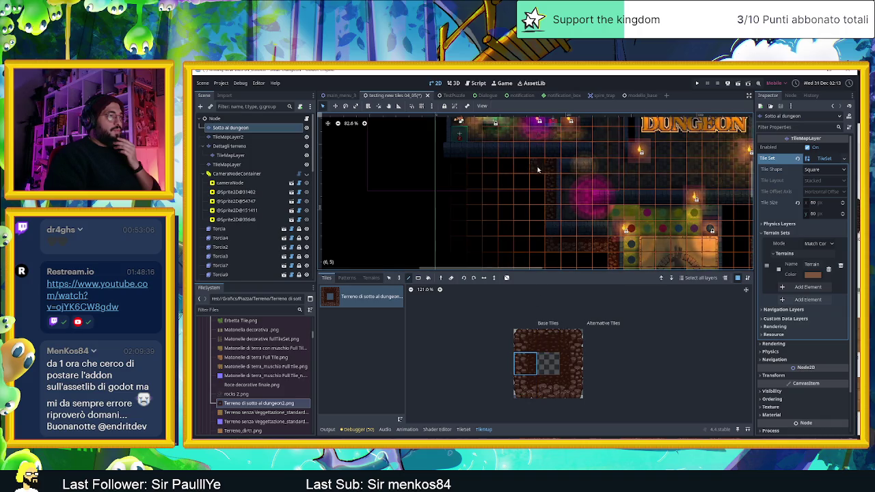
# Step: Paint a vertical strip of brick tiles using the left-edge atlas tiles
pyautogui.scroll(3, 554, 167)
pyautogui.click(546, 389)
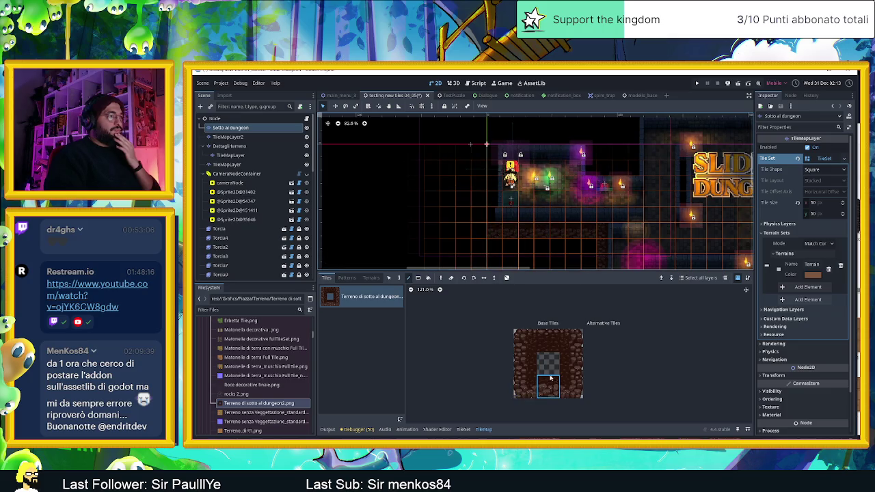
pyautogui.click(523, 361)
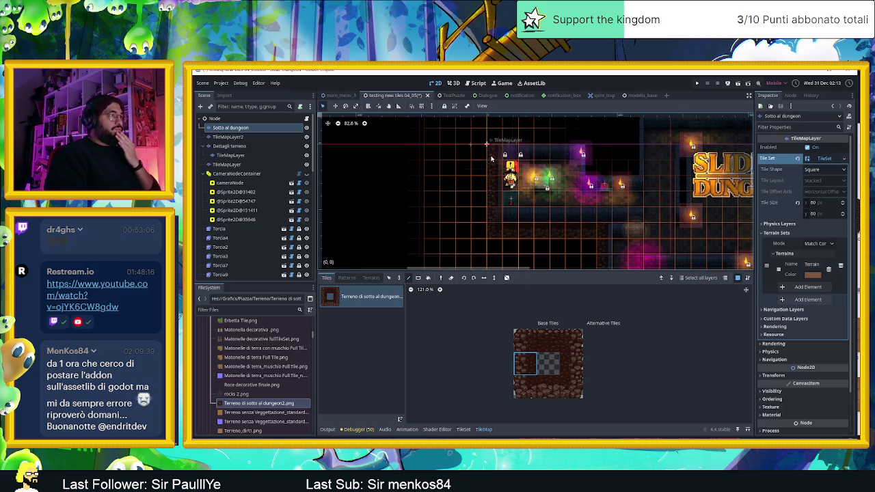
pyautogui.scroll(2, 524, 217)
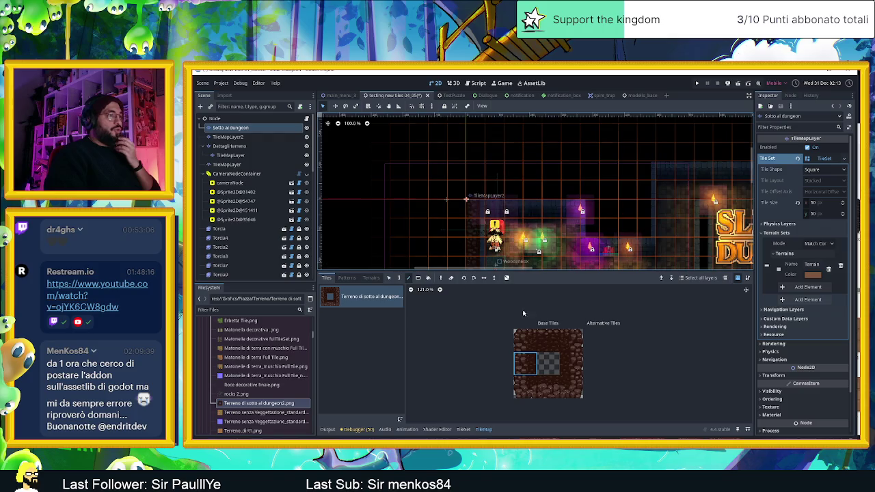
pyautogui.click(524, 339)
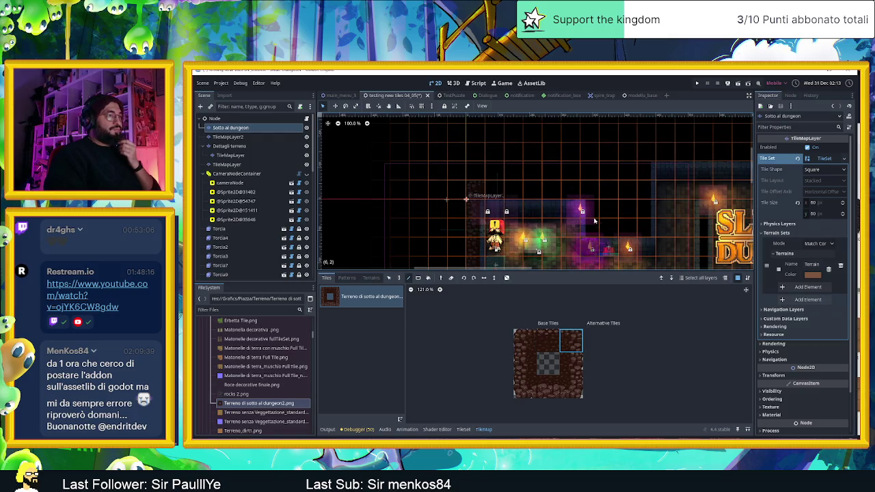
pyautogui.click(540, 335)
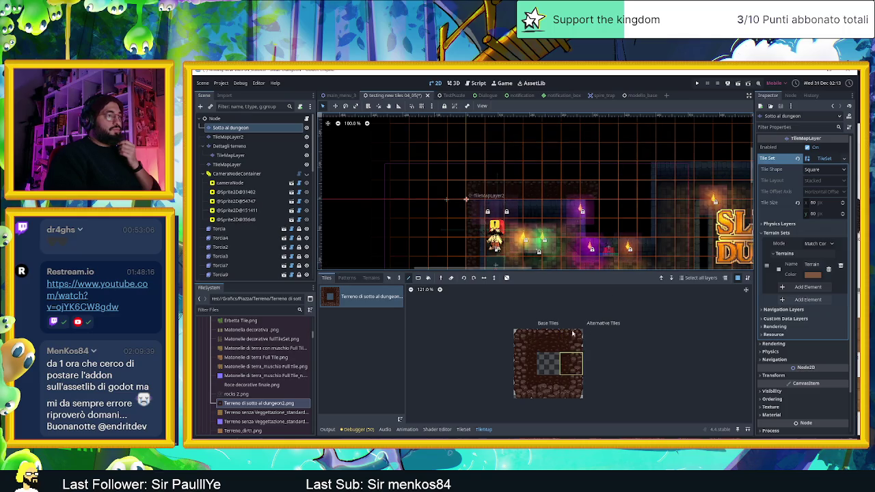
pyautogui.hscroll(2, 594, 228)
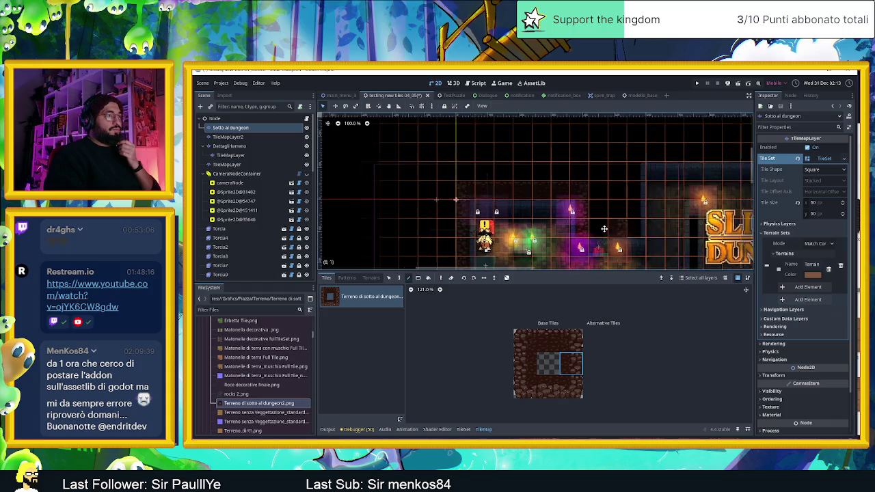
pyautogui.hscroll(2, 594, 228)
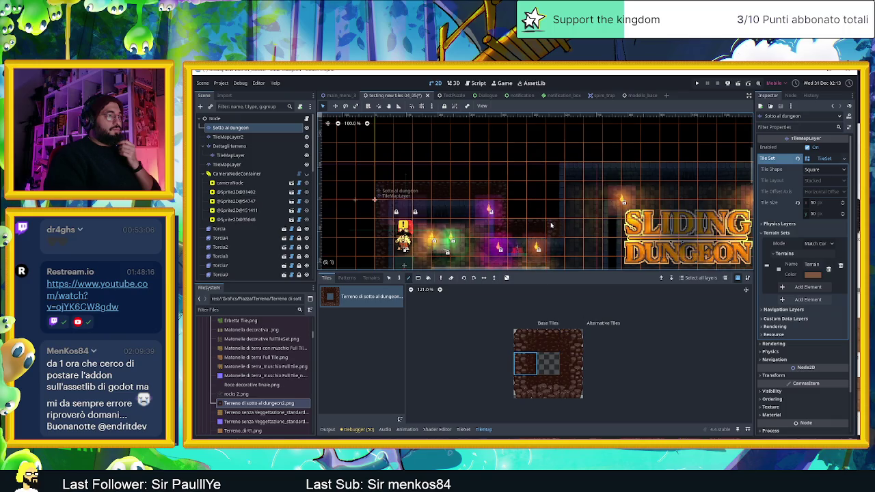
pyautogui.moveTo(552, 200); pyautogui.dragTo(555, 173)
# Step: Paint a row of top-edge brick tiles above the SLIDING DUNGEON title
pyautogui.click(518, 337)
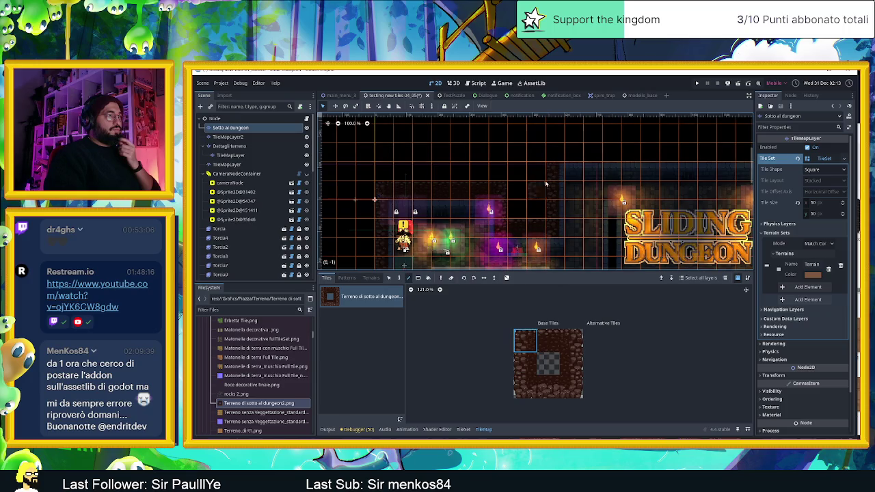
pyautogui.moveTo(582, 203); pyautogui.dragTo(412, 244)
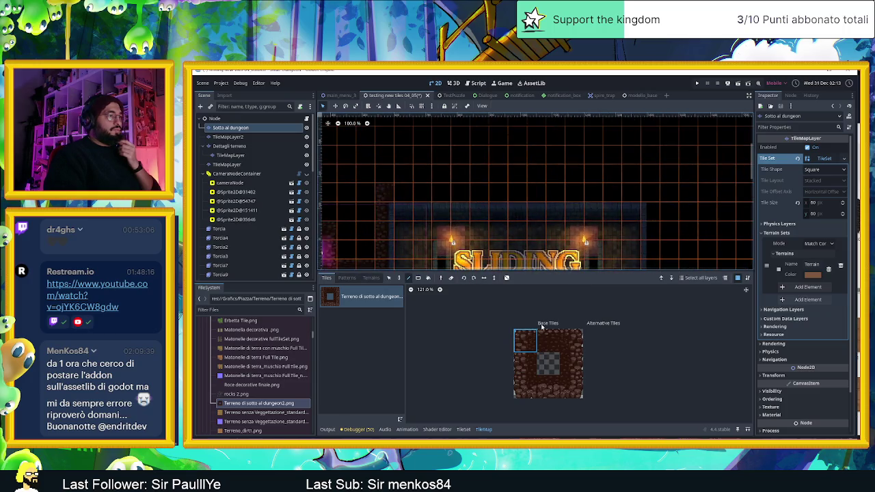
pyautogui.click(550, 342)
pyautogui.moveTo(403, 194); pyautogui.dragTo(621, 204)
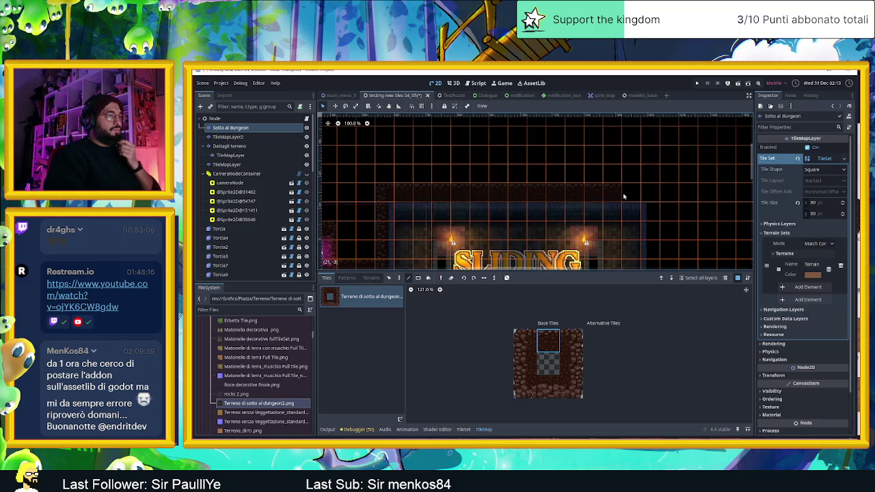
pyautogui.click(576, 343)
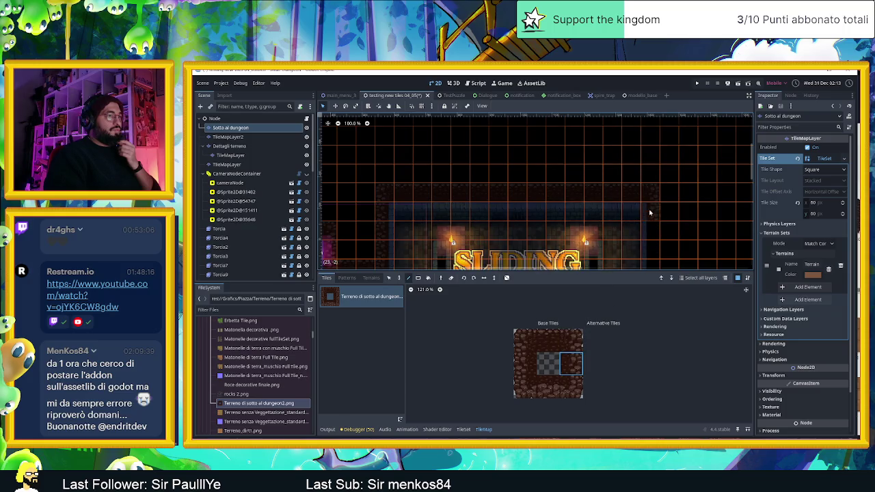
pyautogui.moveTo(649, 255); pyautogui.dragTo(603, 150)
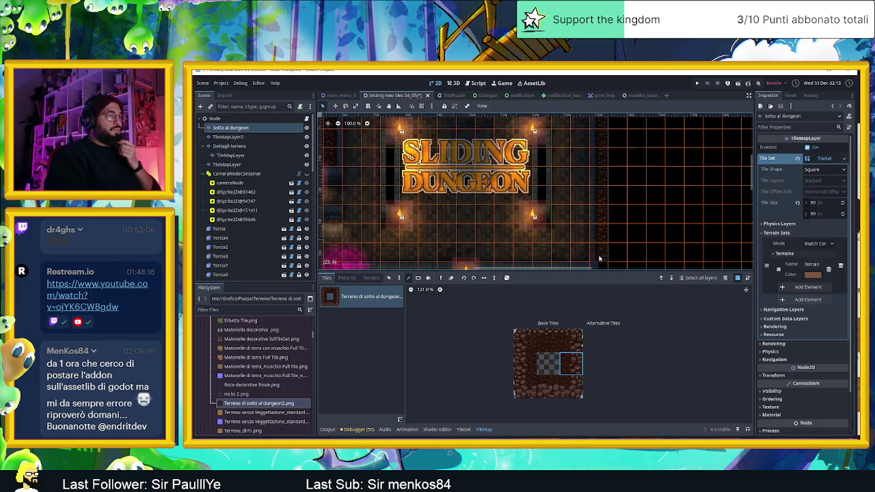
# Step: Extend the brick column down the right side and along the lower rows
pyautogui.scroll(-3, 594, 198)
pyautogui.click(570, 386)
pyautogui.moveTo(599, 224); pyautogui.dragTo(594, 249)
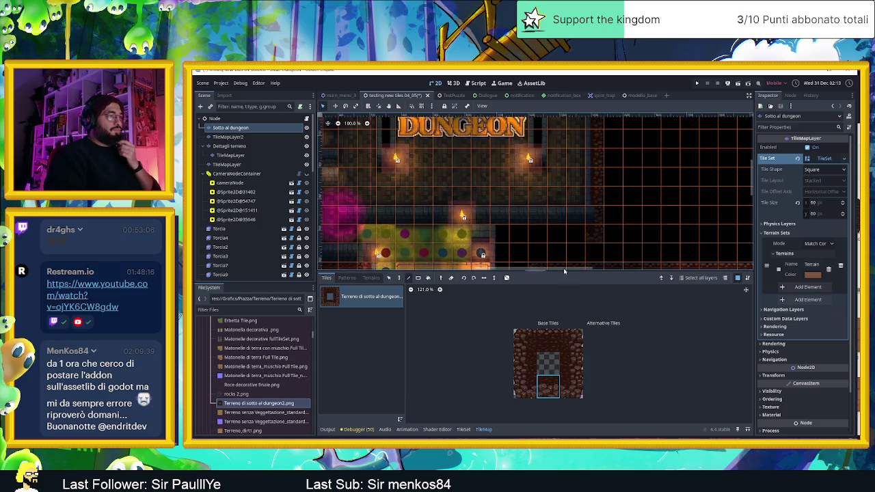
pyautogui.moveTo(564, 272); pyautogui.dragTo(499, 235)
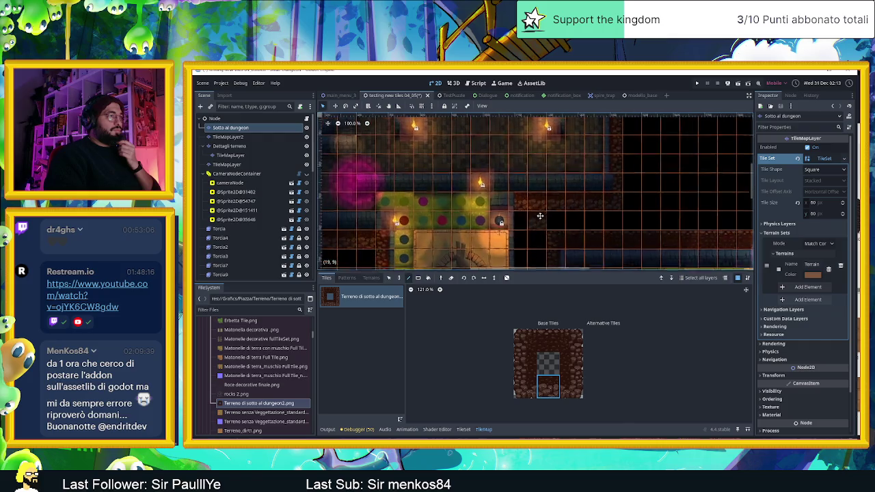
# Step: Select the right-edge and top-left corner brick tiles, then save the scene
pyautogui.scroll(-2, 544, 226)
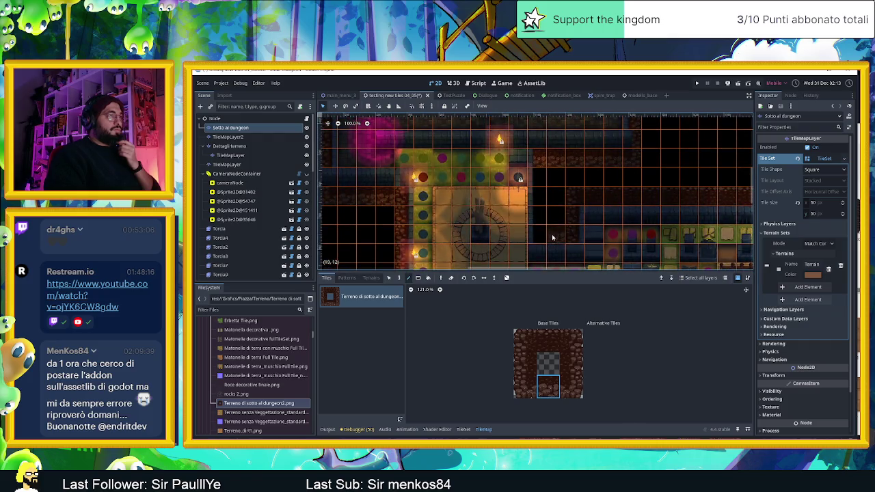
pyautogui.click(571, 363)
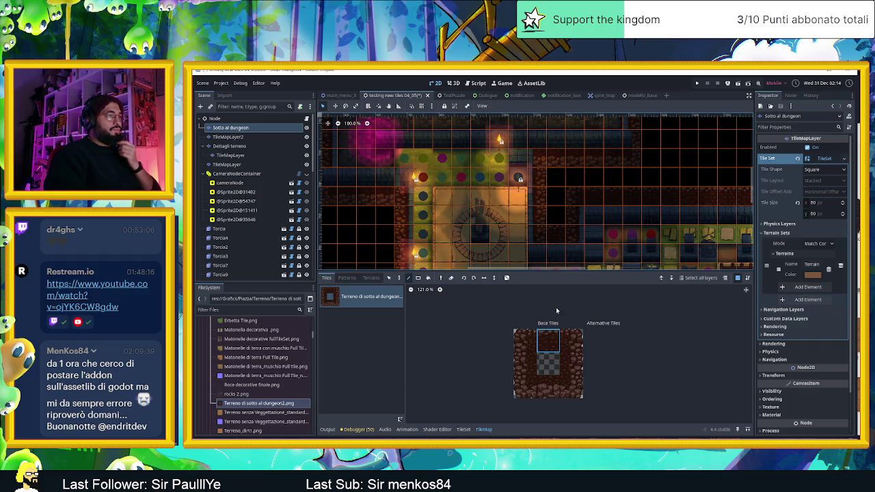
pyautogui.click(532, 334)
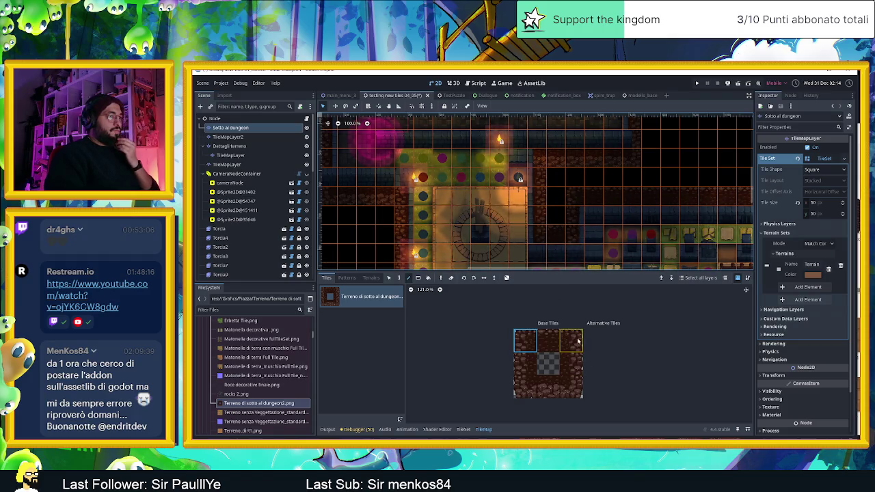
pyautogui.scroll(-2, 626, 257)
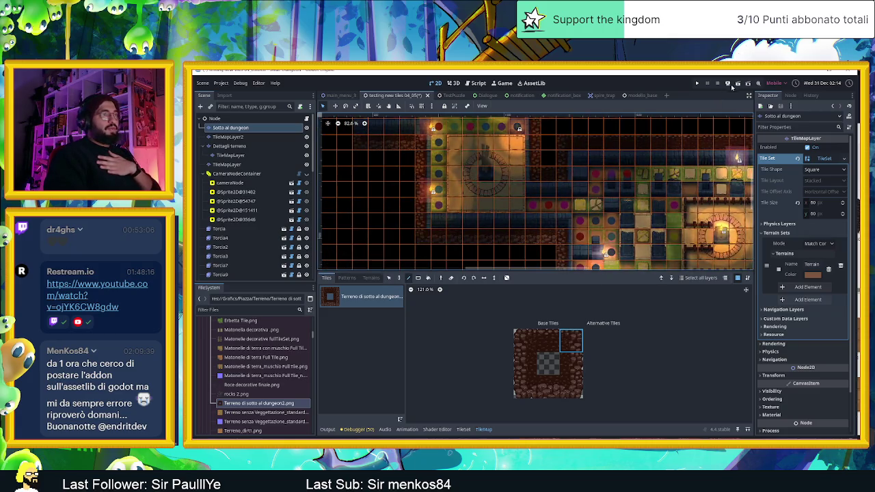
pyautogui.hotkey('ctrl', 's')
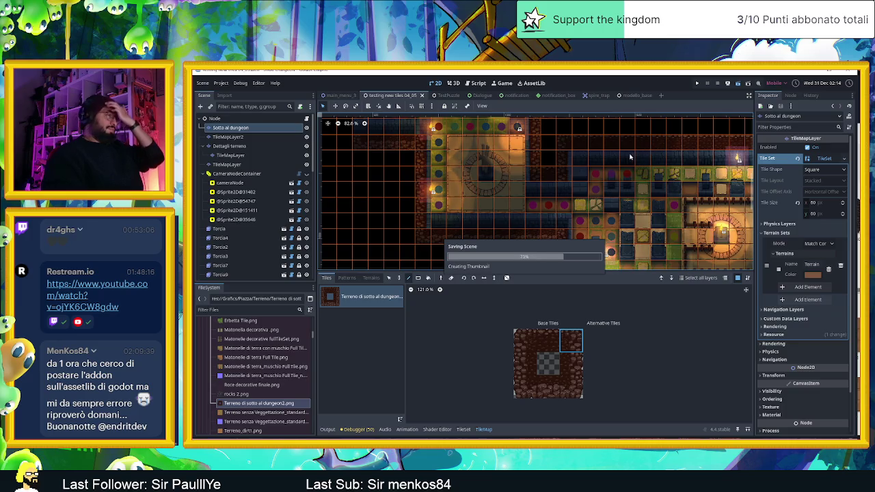